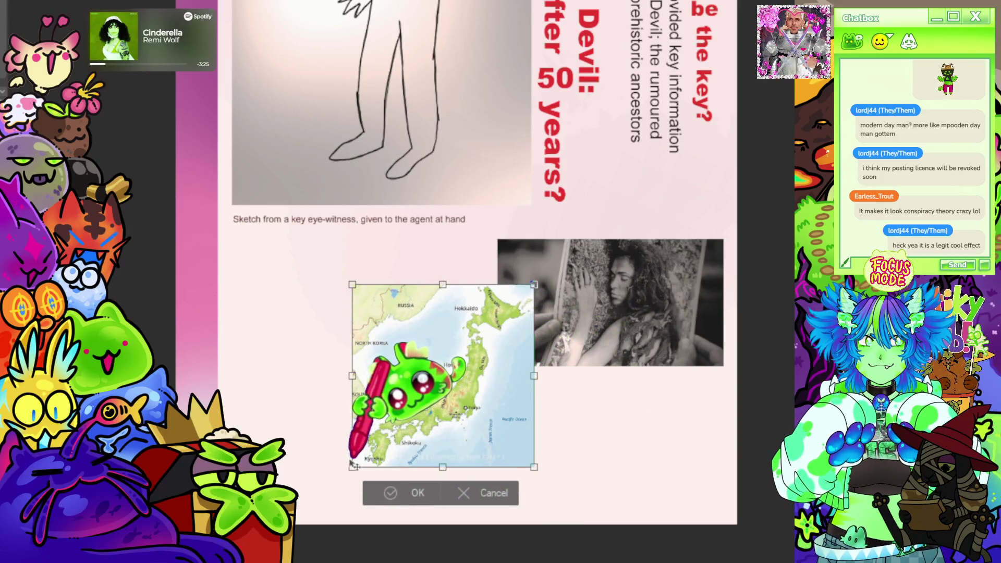
- Shrink the Japan map slightly and move it down-right so it overlaps the photo's corner
mouse_move(443, 425)
left_mouse_down()
mouse_move(464, 415)
mouse_move(482, 421)
left_mouse_up()
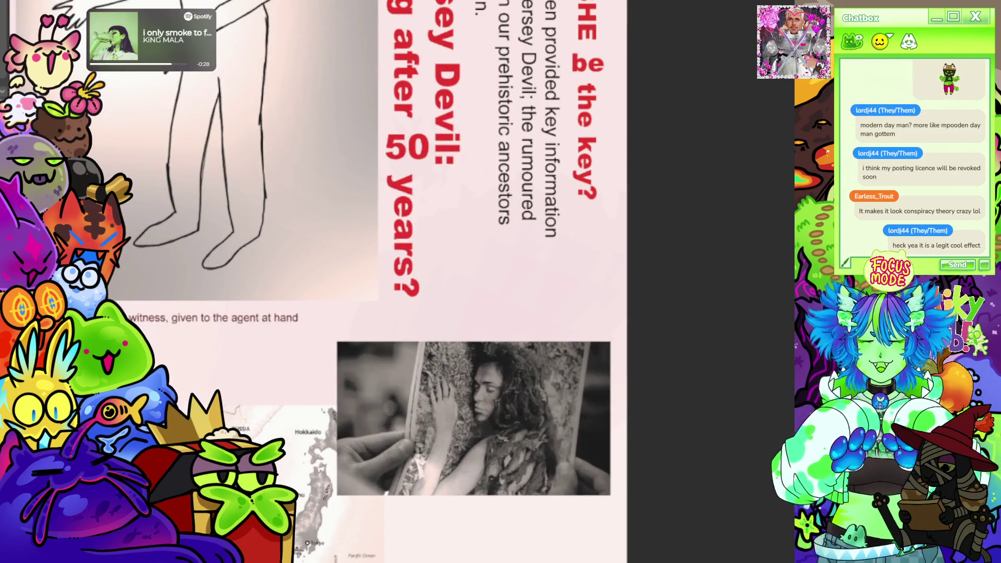
- Select the vertical body-text column beside the headline, then the red headline text
left_click(475, 208)
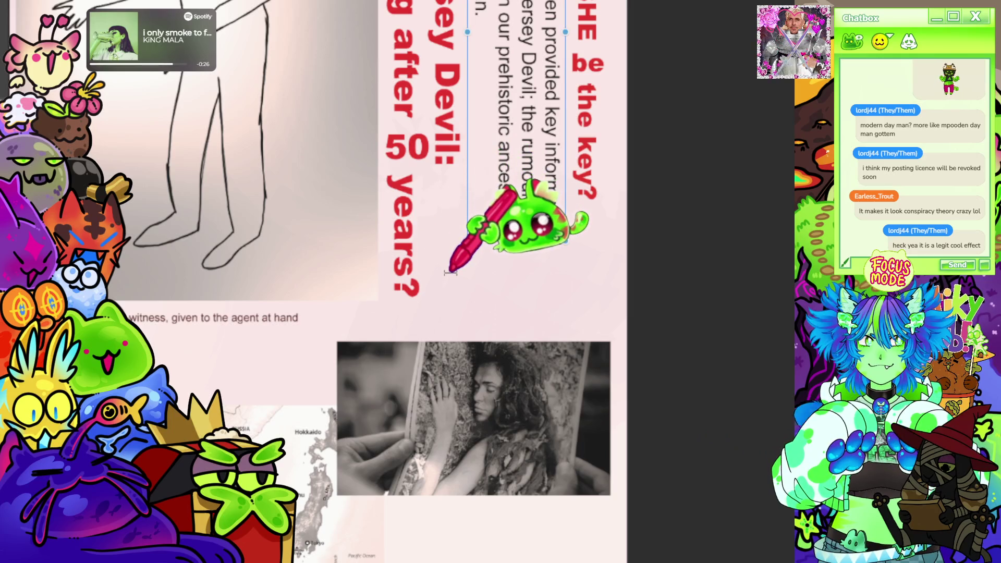
left_click(453, 266)
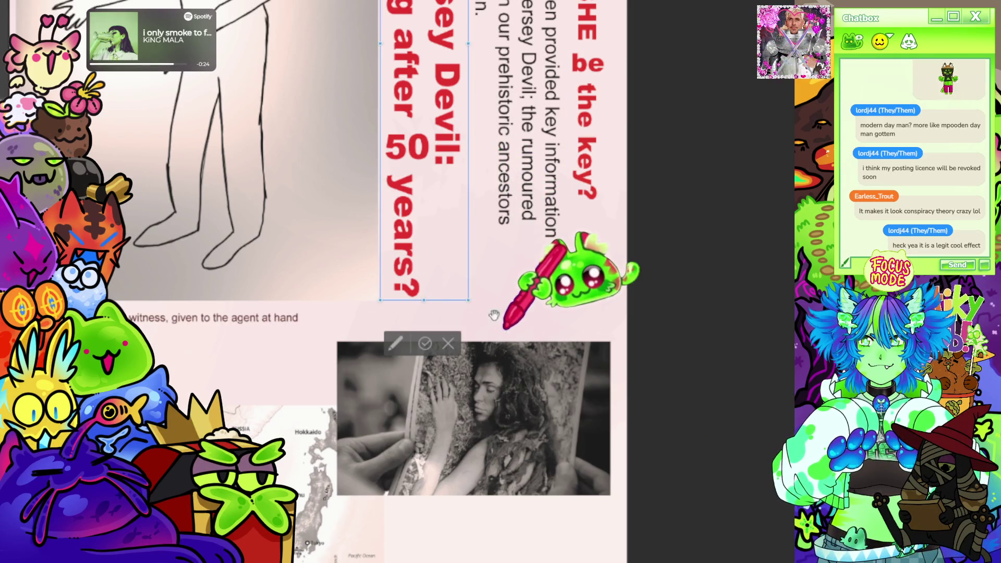
- Leave the headline and start a new text box under the vertical paragraph reading 'The'
key("Escape")
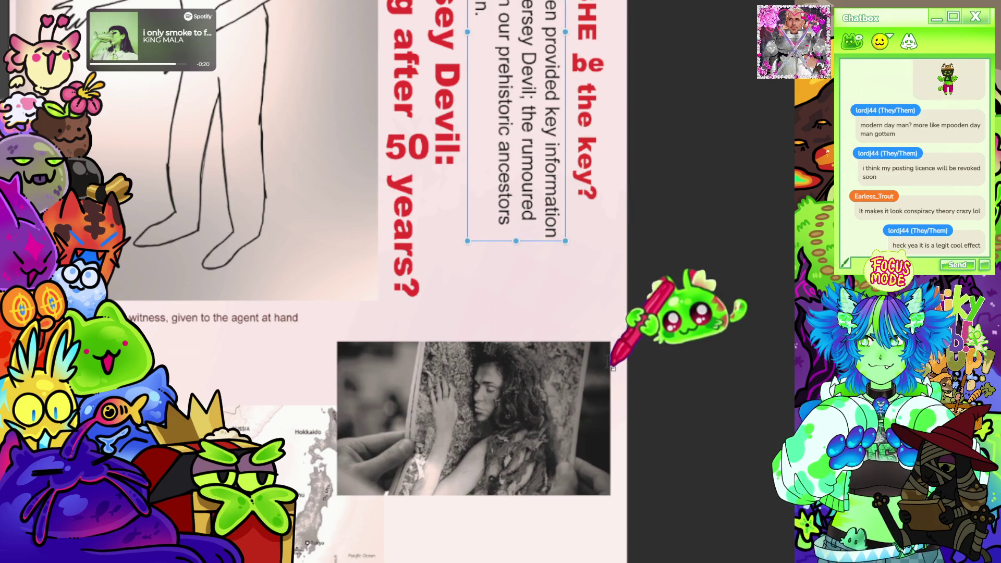
left_click(477, 277)
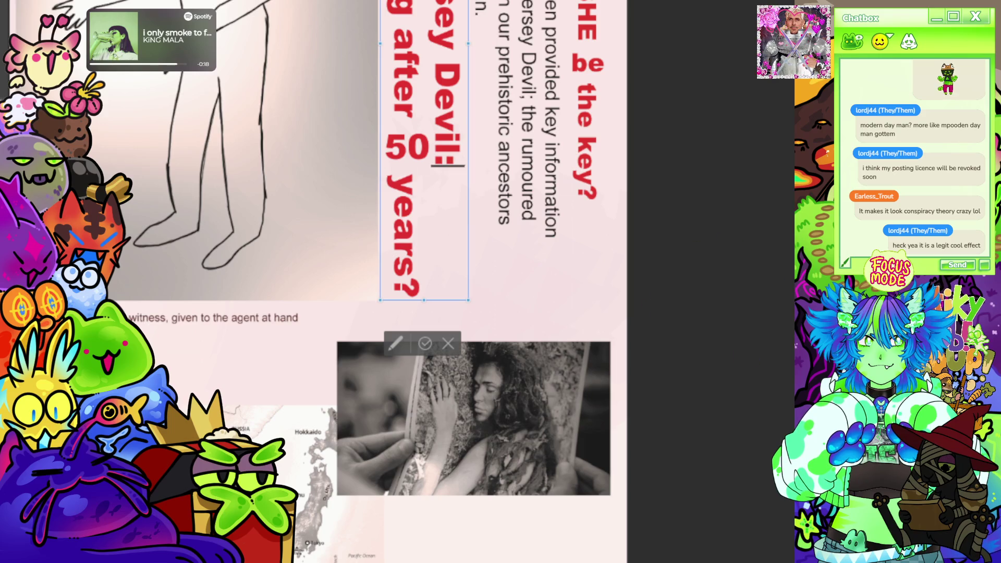
key("Escape")
key("Tab")
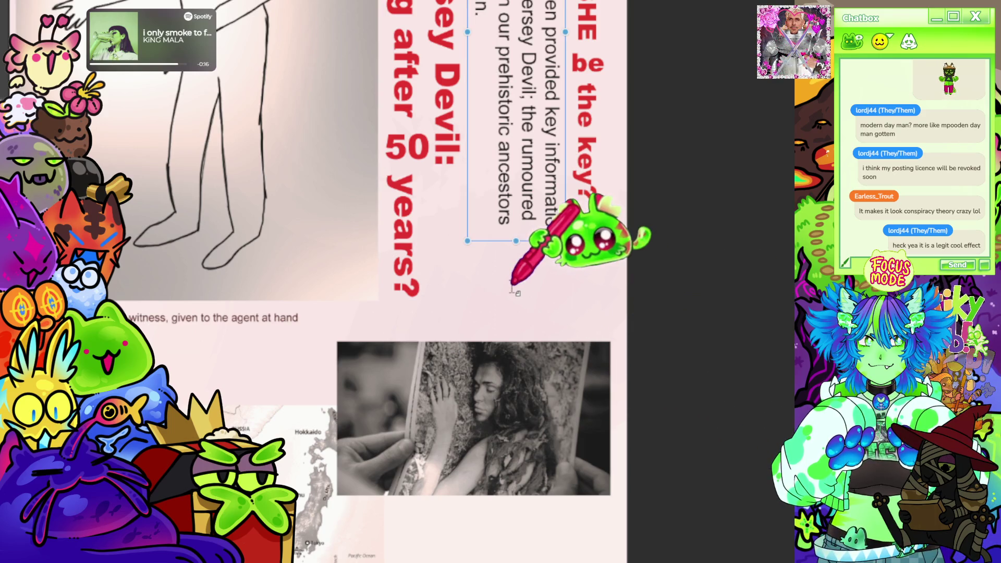
left_click(491, 273)
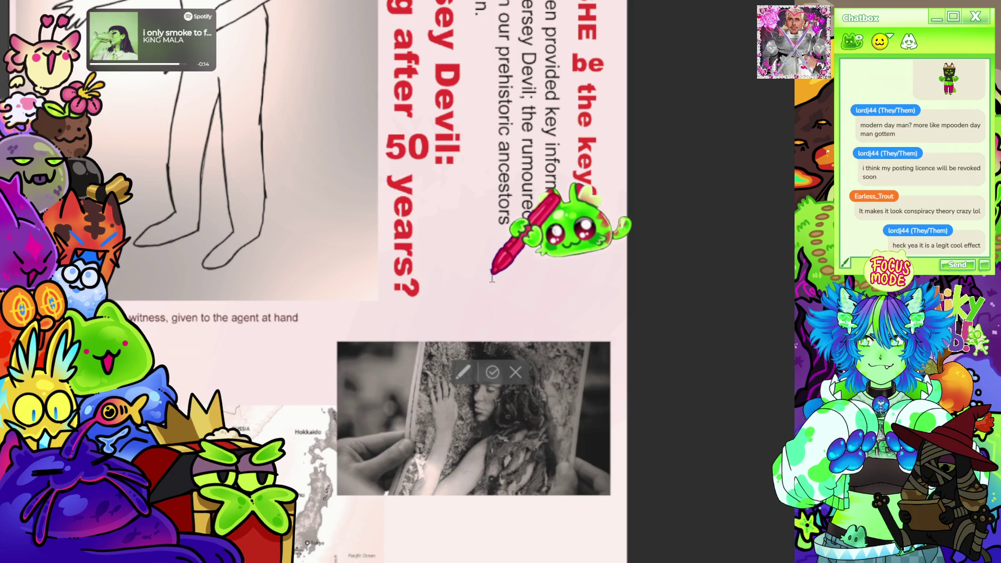
type("The")
key("Escape")
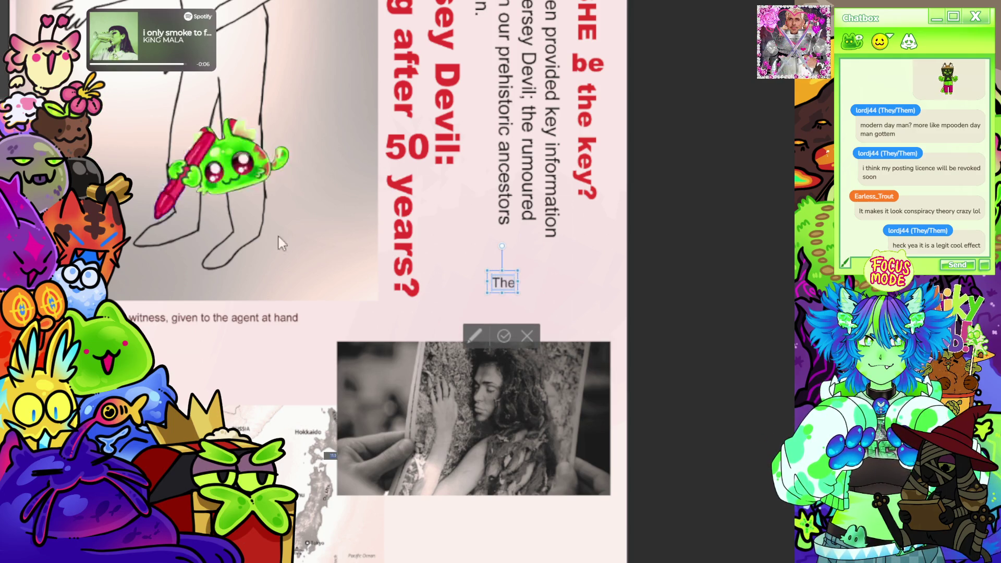
- Extend the text to 'The first attacks were said to have started in 1947 with a motorist losing his life', moving the box up-left
left_click(512, 287)
type("rirst attacks")
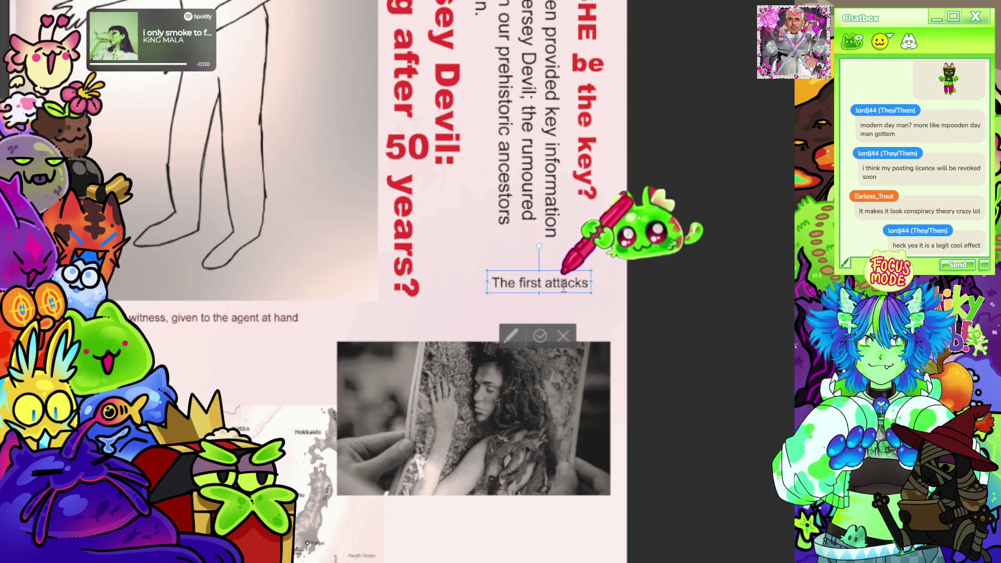
left_click_drag(558, 301, 486, 299)
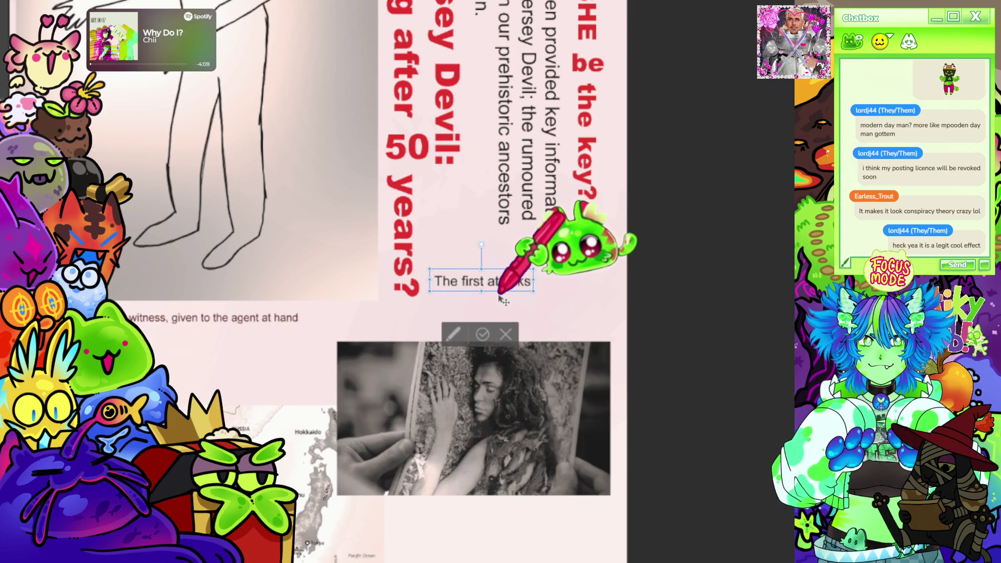
type(" were")
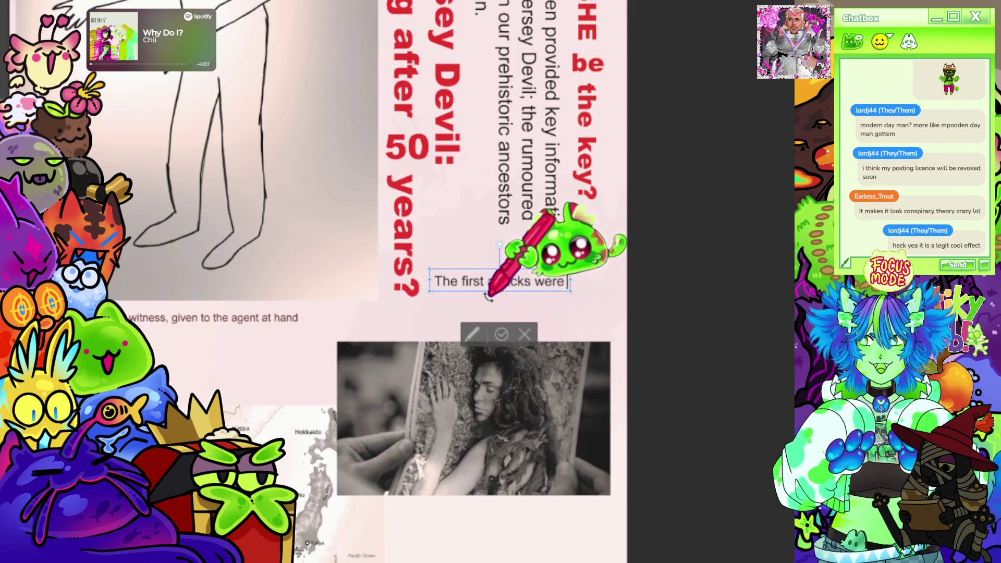
type(" said to h")
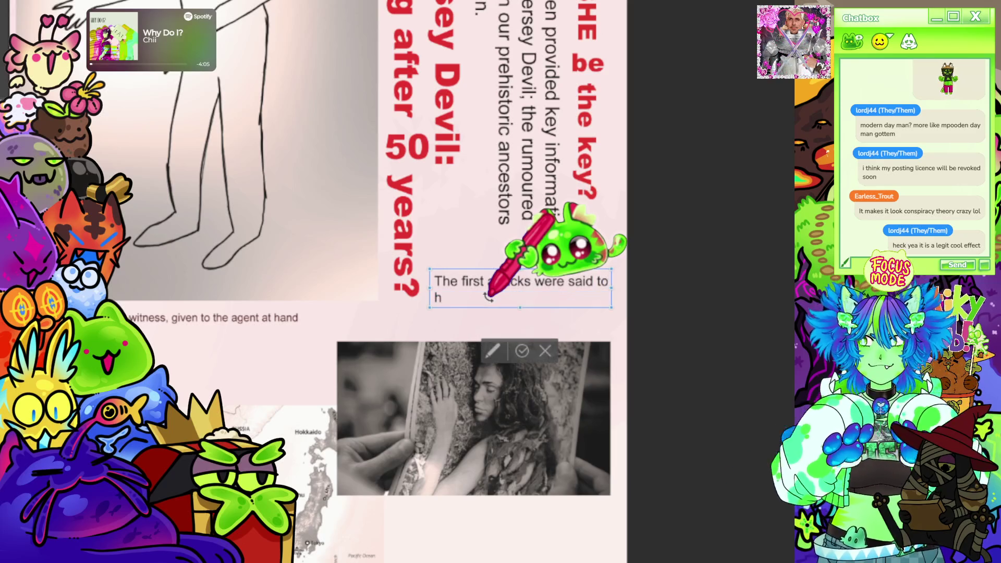
type("ave sta")
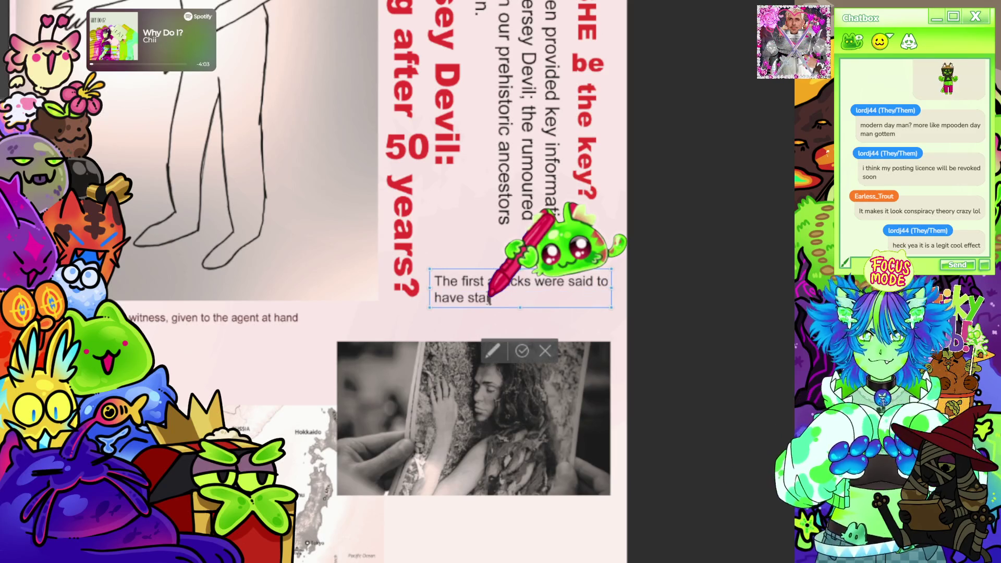
type("rted in")
type(" 1947,")
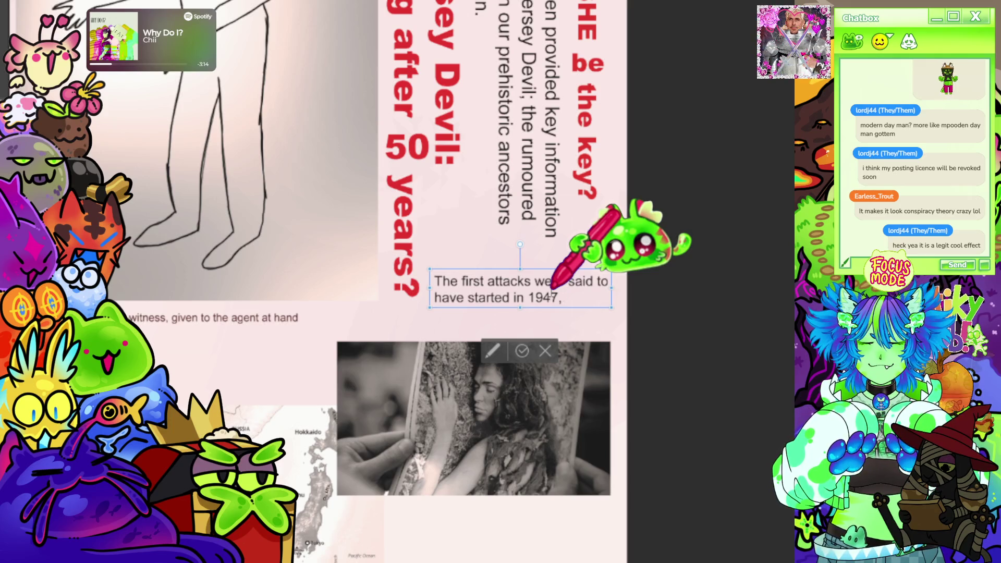
type("with a motor")
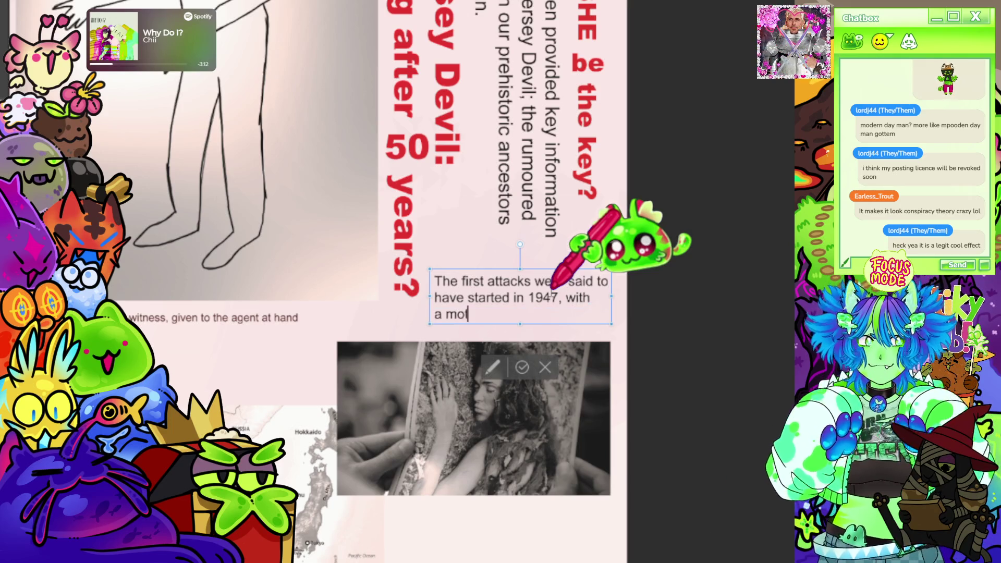
type("ist los")
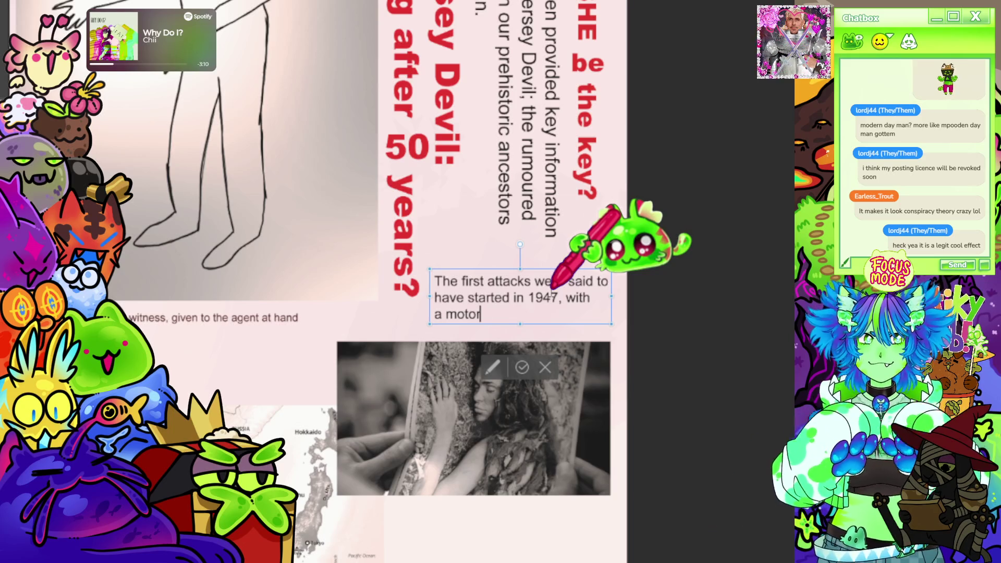
type("ing his life.")
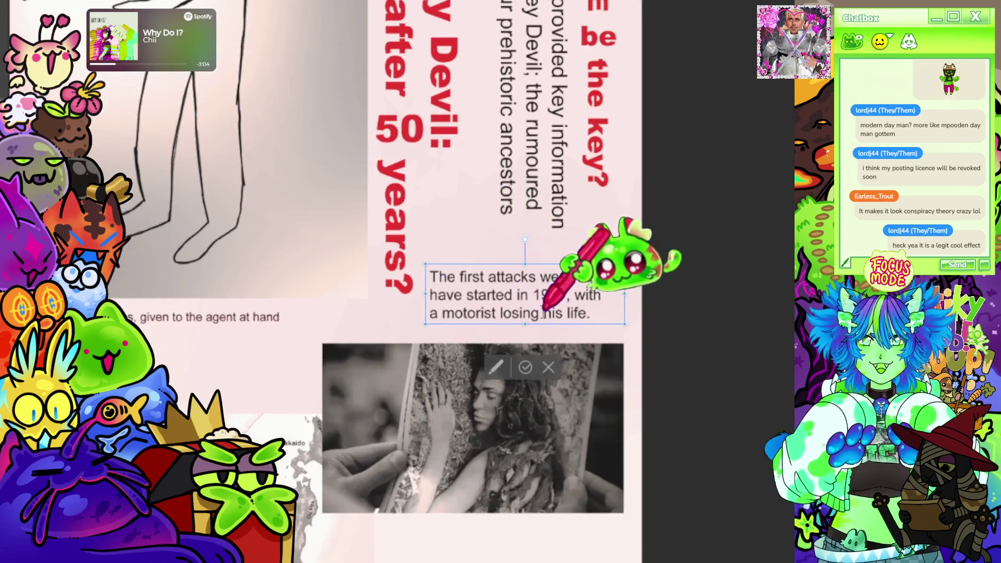
mouse_move(556, 326)
left_mouse_down()
mouse_move(555, 296)
mouse_move(558, 305)
left_mouse_up()
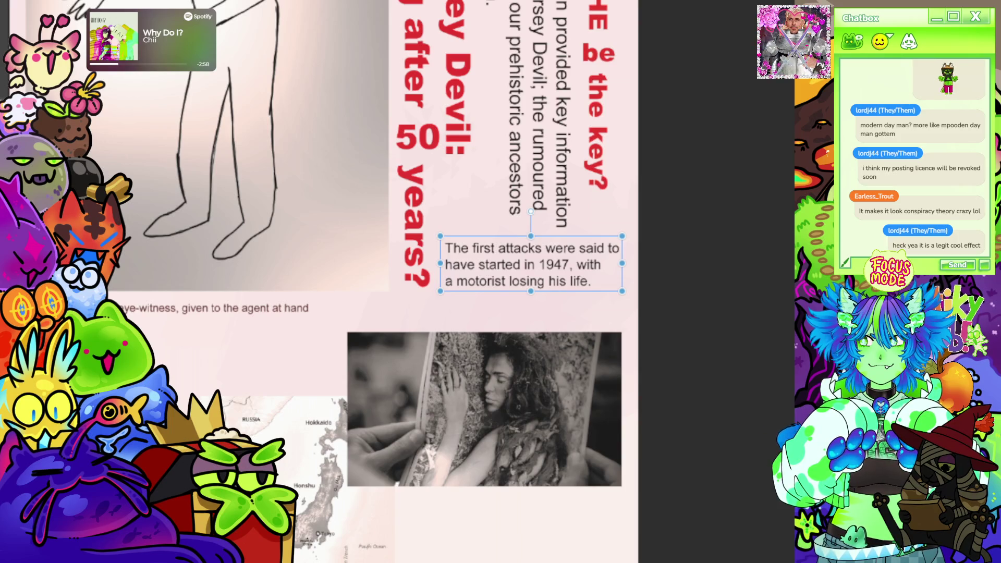
key("Escape")
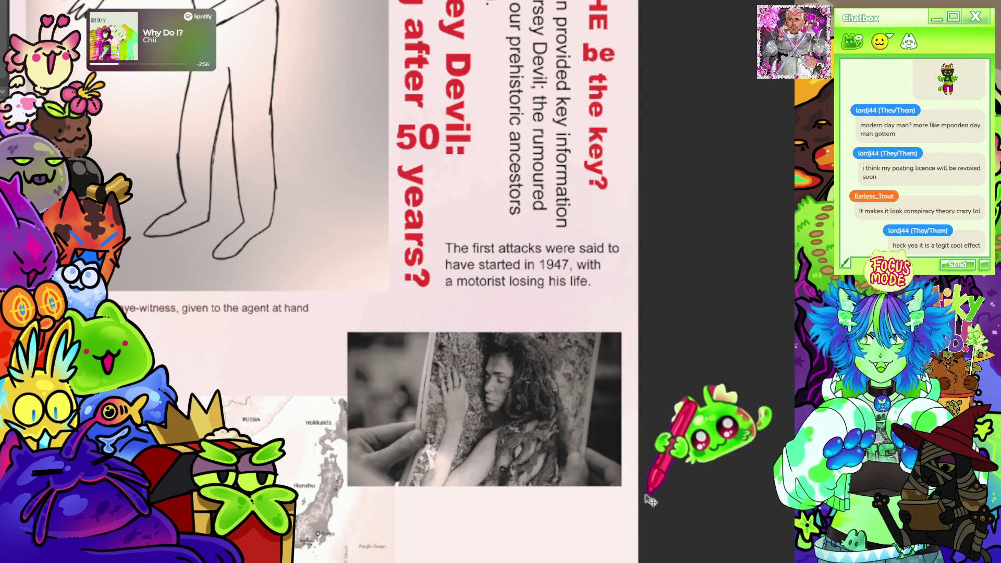
- Raise the black-and-white photo and Japan map toward the 1947 caption, then zoom in
left_click_drag(628, 493, 628, 460)
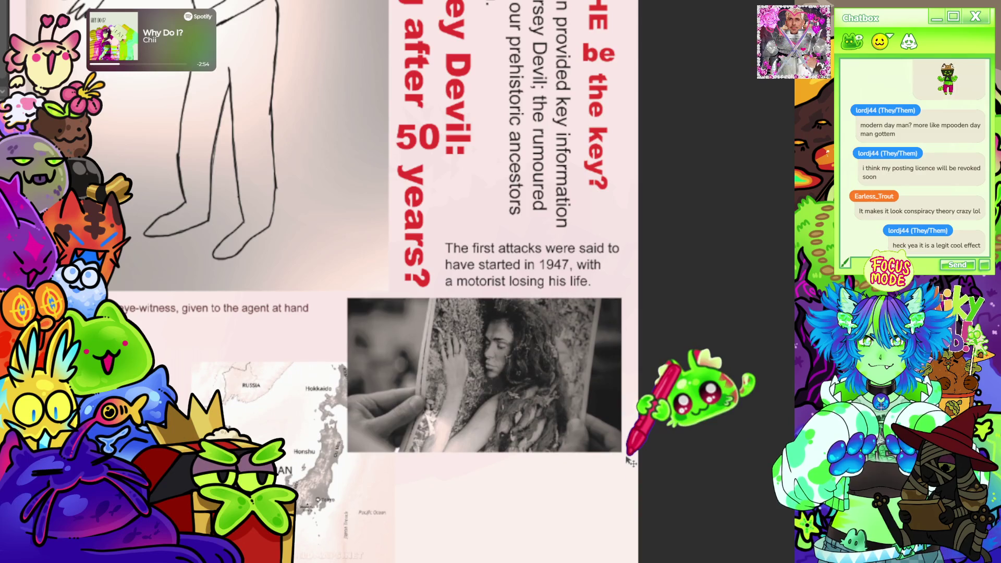
scroll(631, 461, "down", 3)
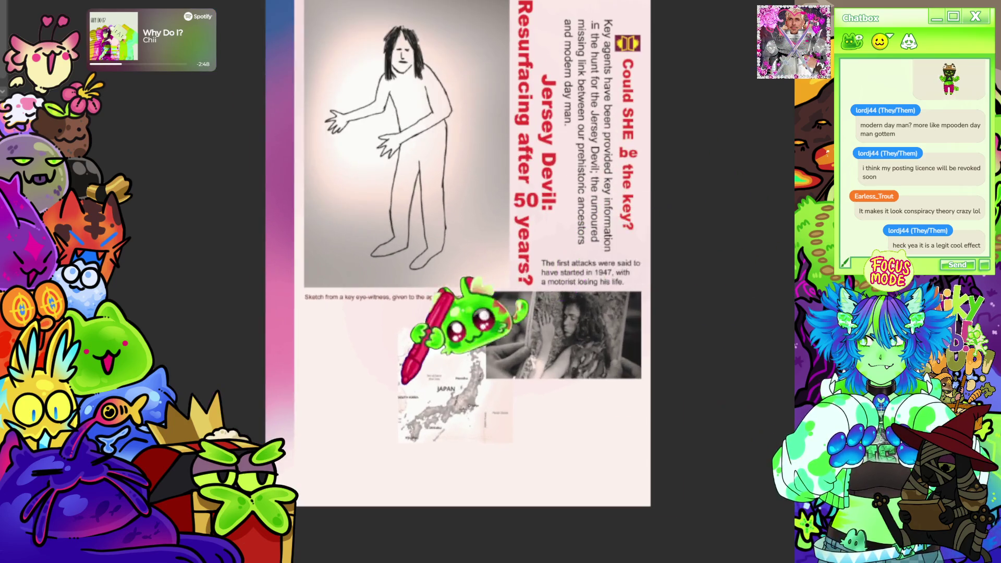
scroll(412, 381, "up", 2)
scroll(334, 250, "up", 1)
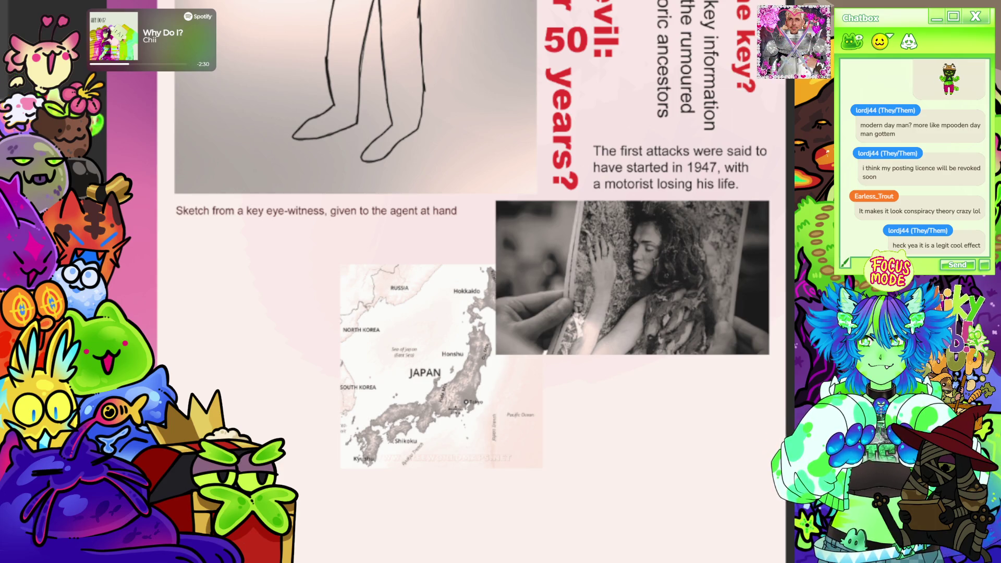
- Type the line 'With these mysterious links looking just like us' in a new text box left of the Japan map
left_click(196, 357)
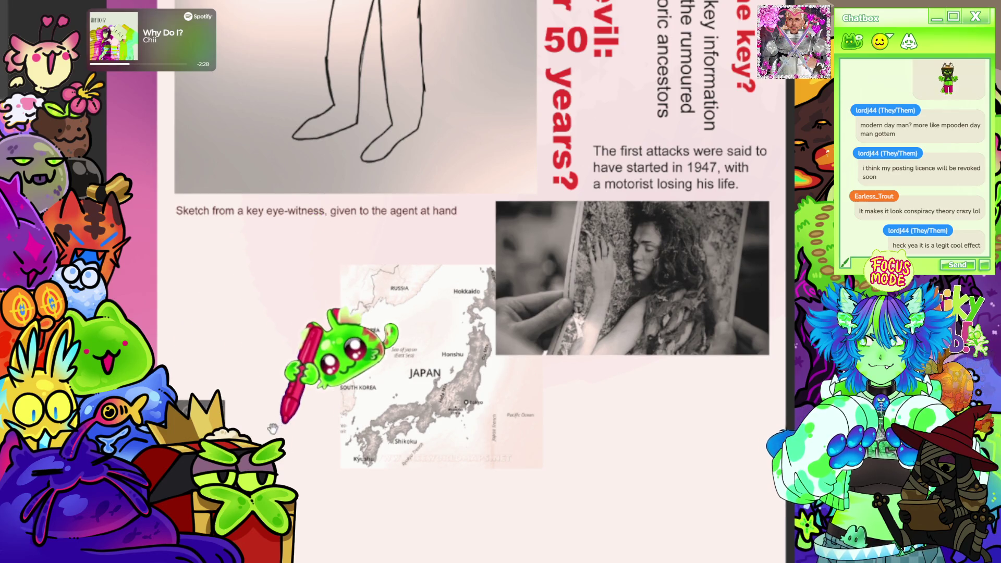
type("With th")
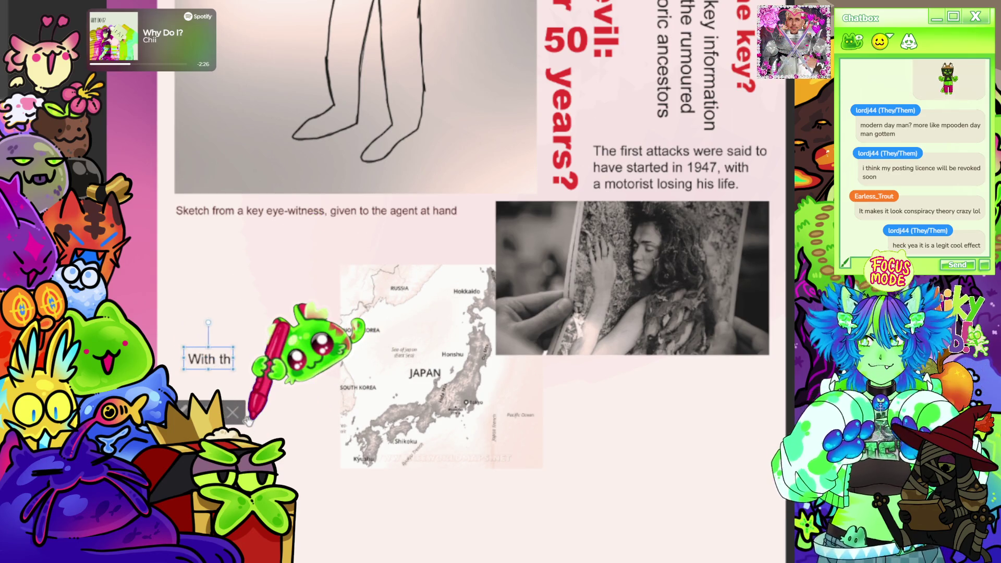
type("ese creatures")
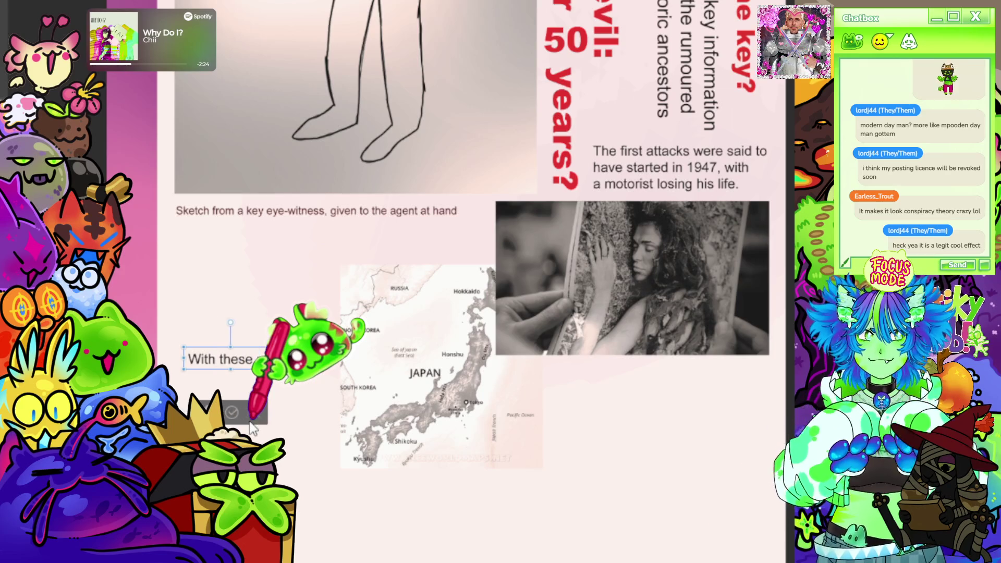
key("BackSpace")
key("BackSpace")
key("BackSpace")
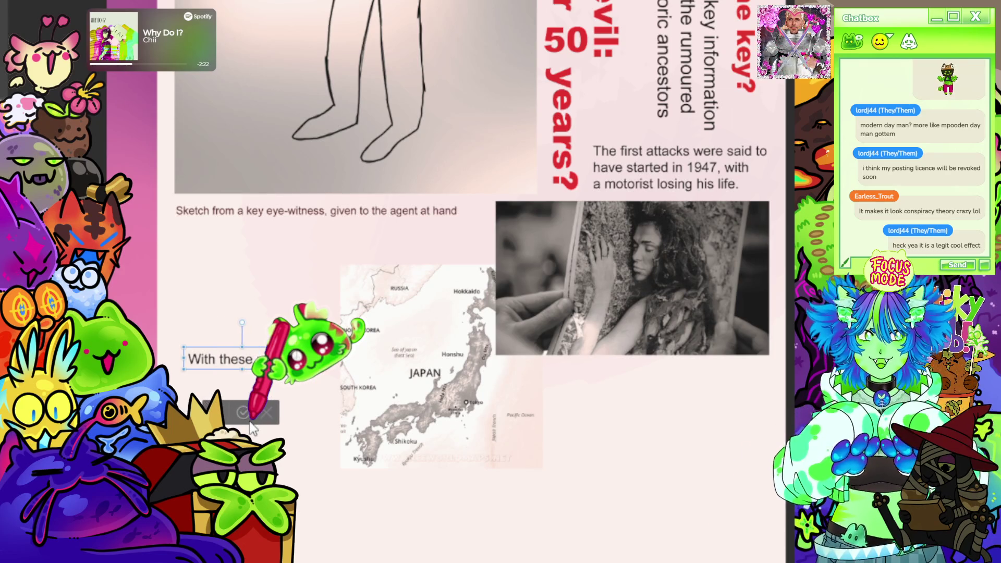
type("tur")
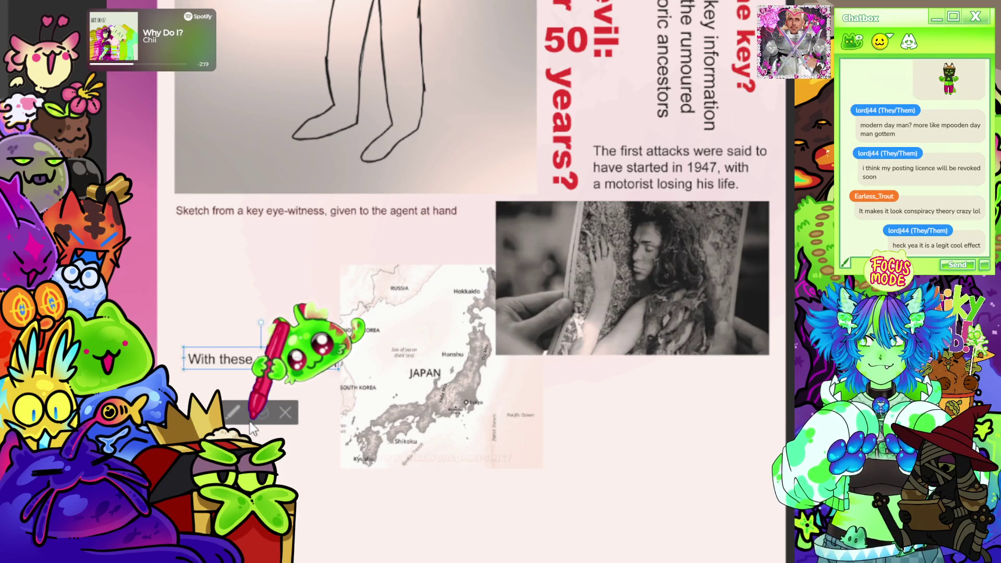
type("es, attacks looking just")
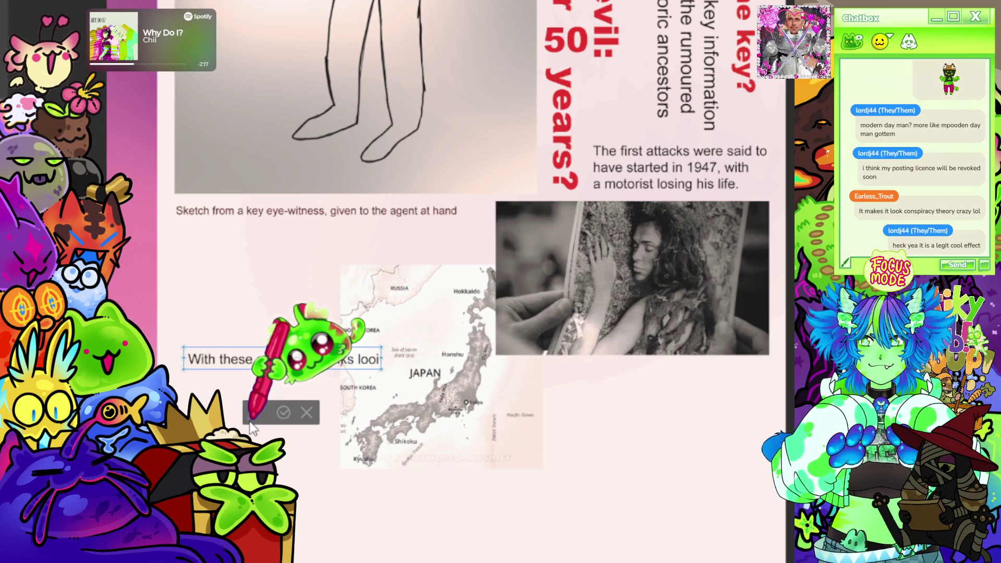
type(" like us")
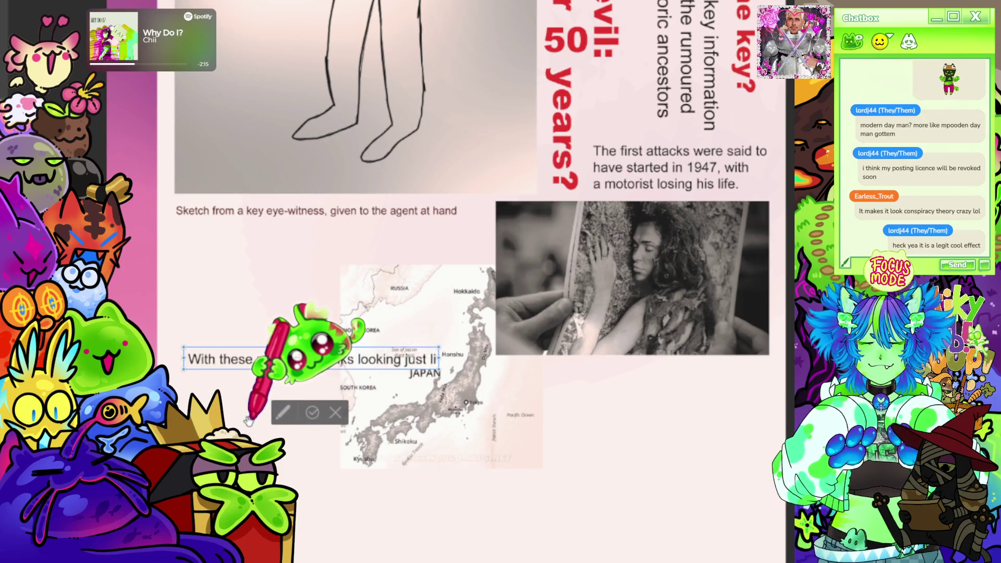
key("ctrl+a")
- Switch the new text line to vertical writing and position it beside the Japan map
left_click(187, 360)
left_click(187, 361)
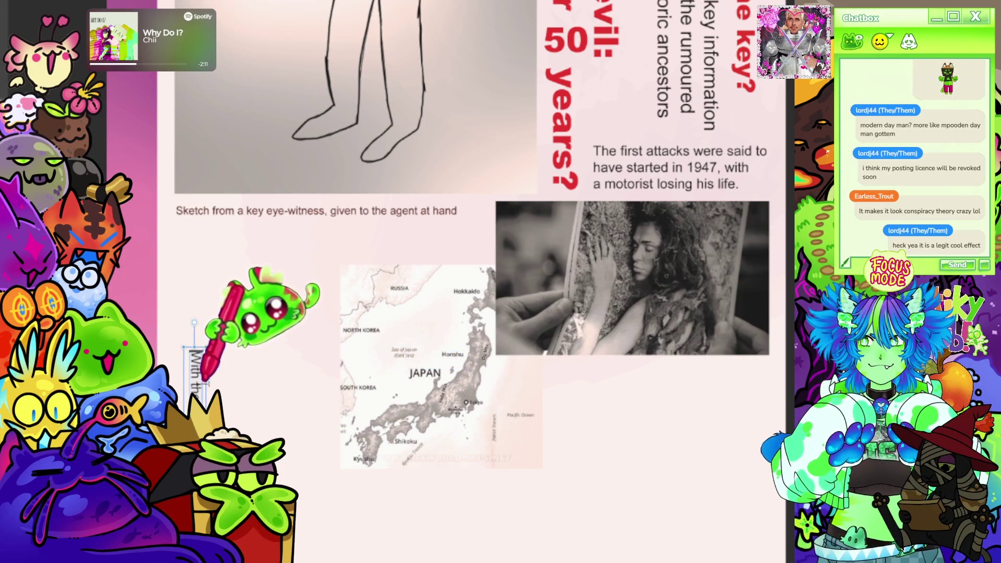
mouse_move(208, 380)
left_mouse_down()
mouse_move(271, 297)
mouse_move(338, 246)
left_mouse_up()
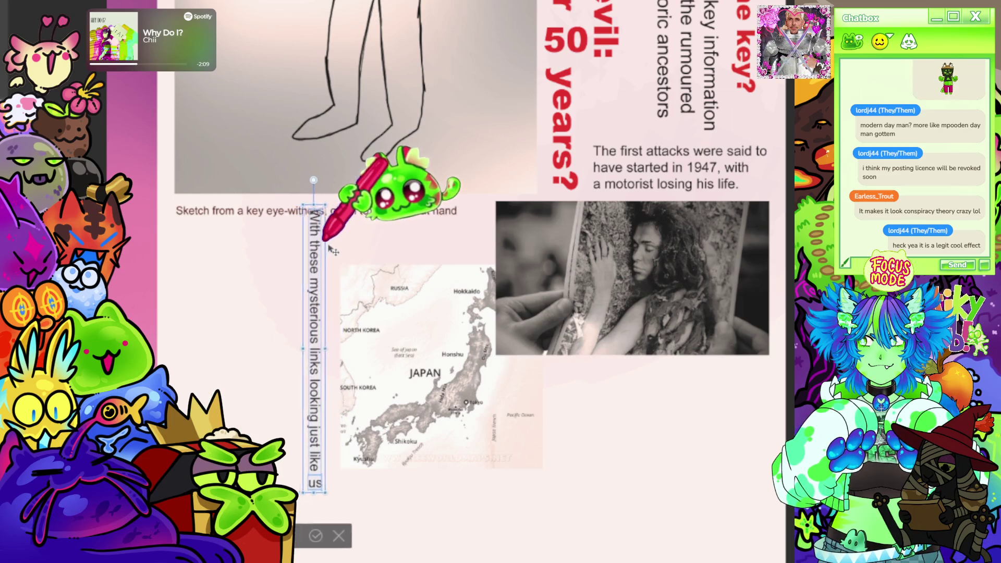
scroll(333, 272, "down", 2)
scroll(334, 336, "up", 2)
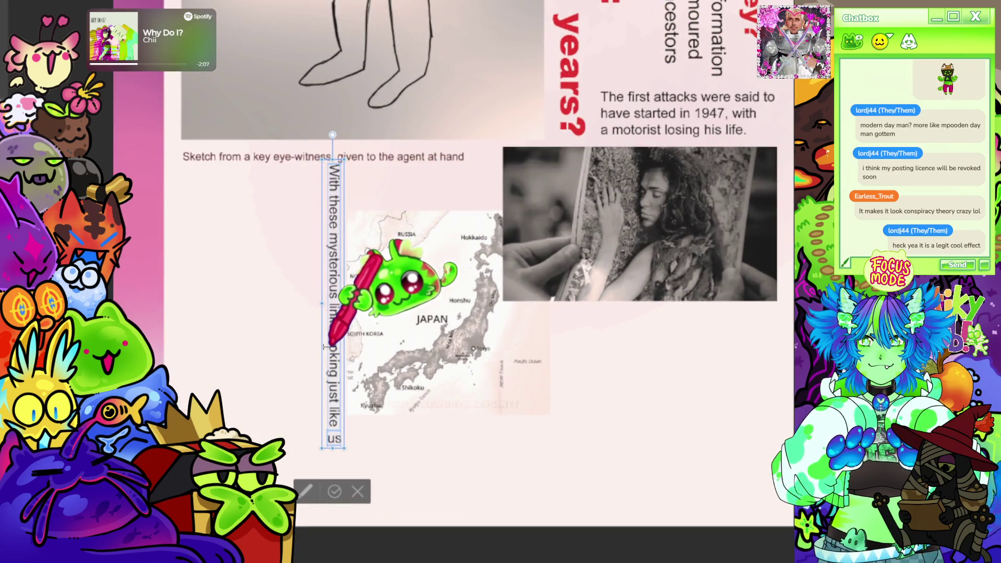
left_click_drag(350, 342, 350, 351)
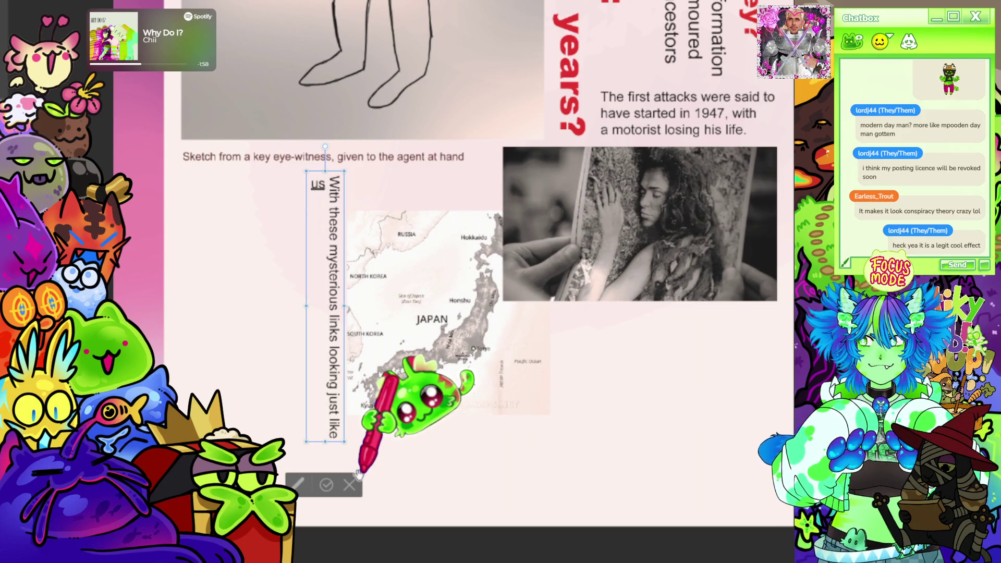
- Continue with 'could they be anywhere? Have they been here all along? There are possibilities of these cannibalistic humanoids already'
type(", would the")
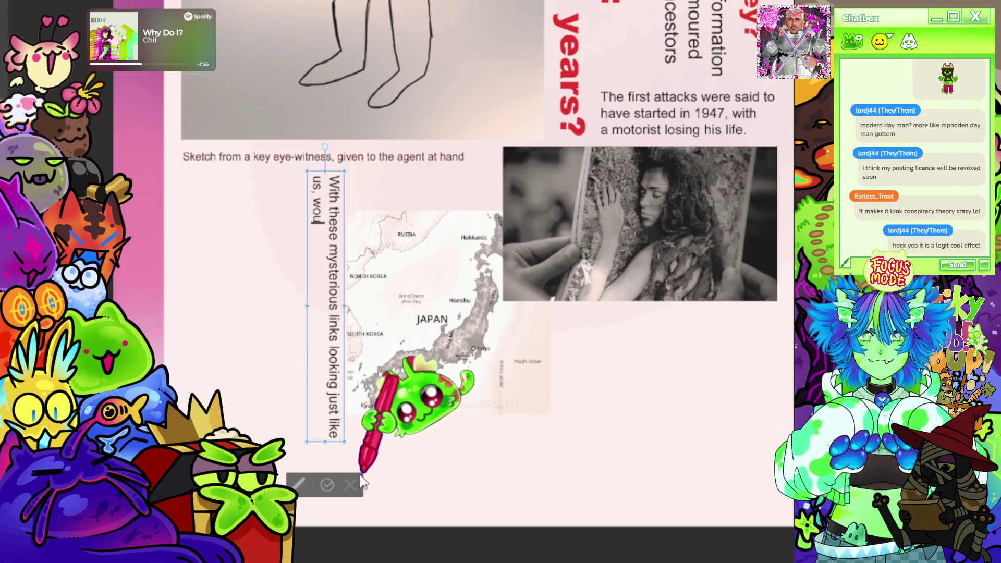
key("BackSpace")
key("BackSpace")
key("BackSpace")
type("could they be an")
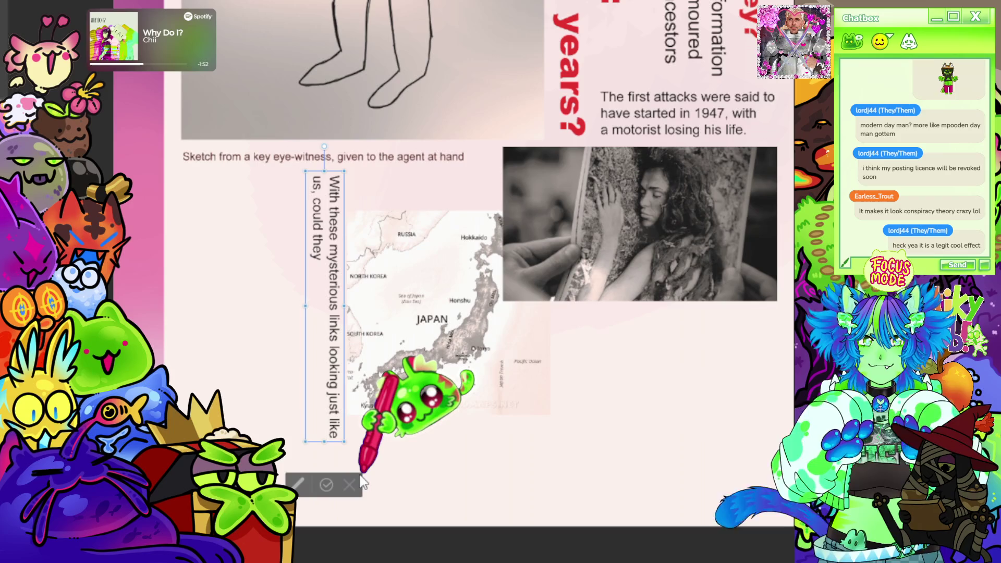
type("ywhere? Hv")
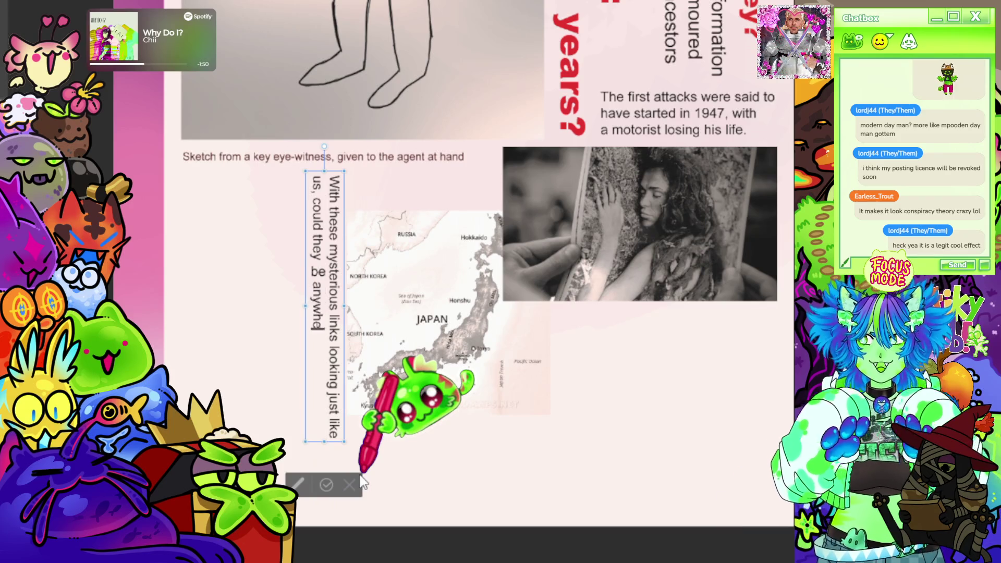
key("BackSpace")
type("a")
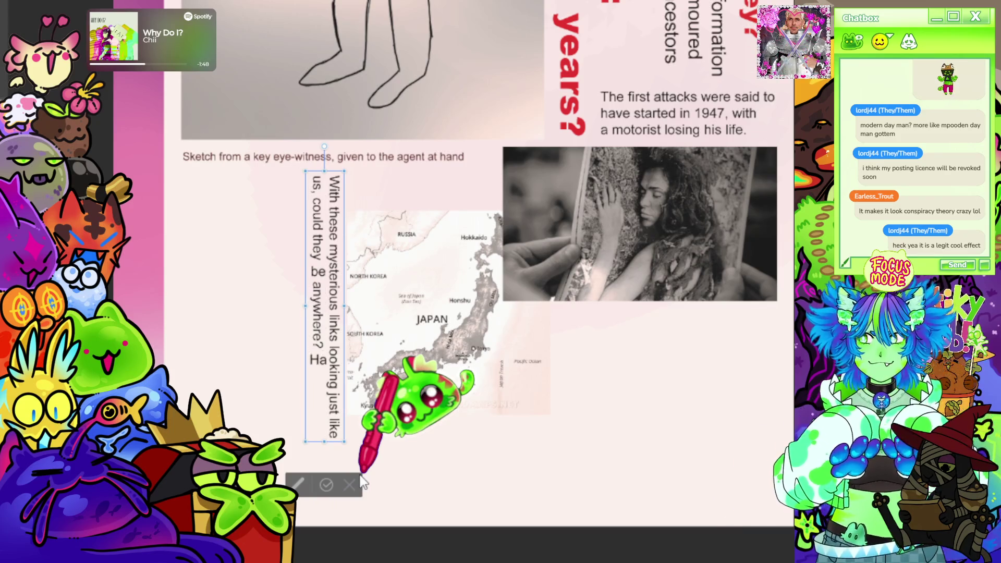
type("ve they been fou")
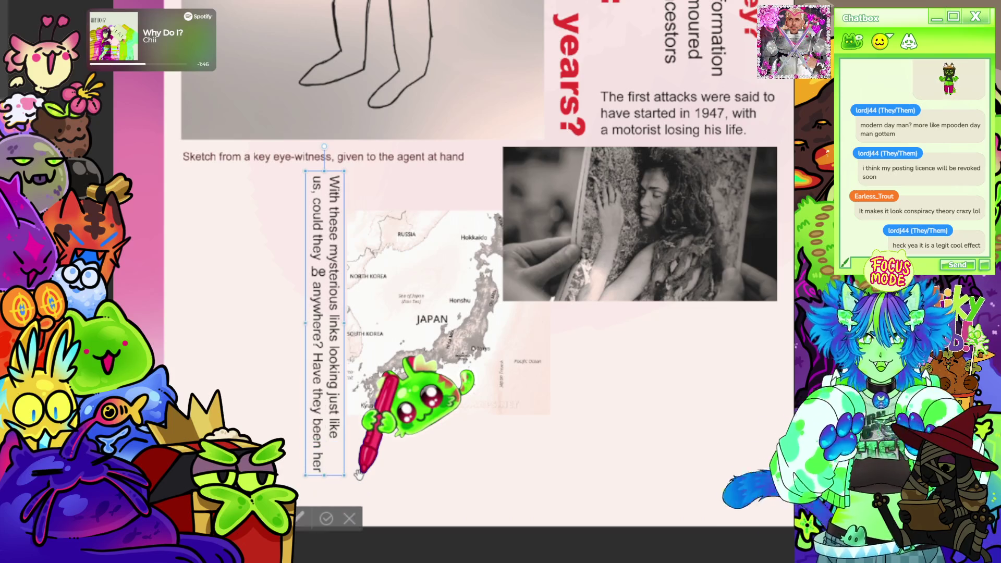
key("BackSpace")
key("BackSpace")
key("BackSpace")
type("here")
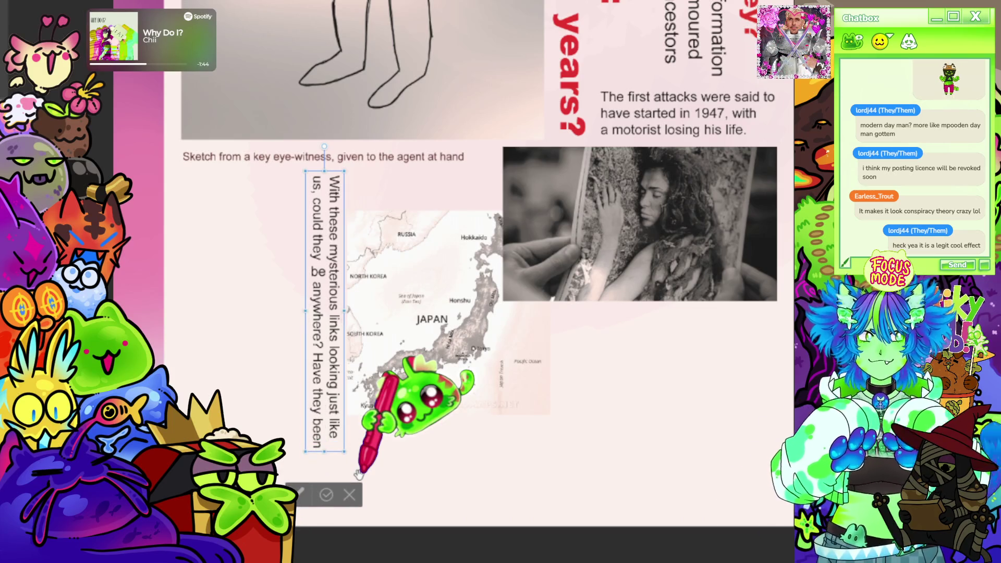
type(" al")
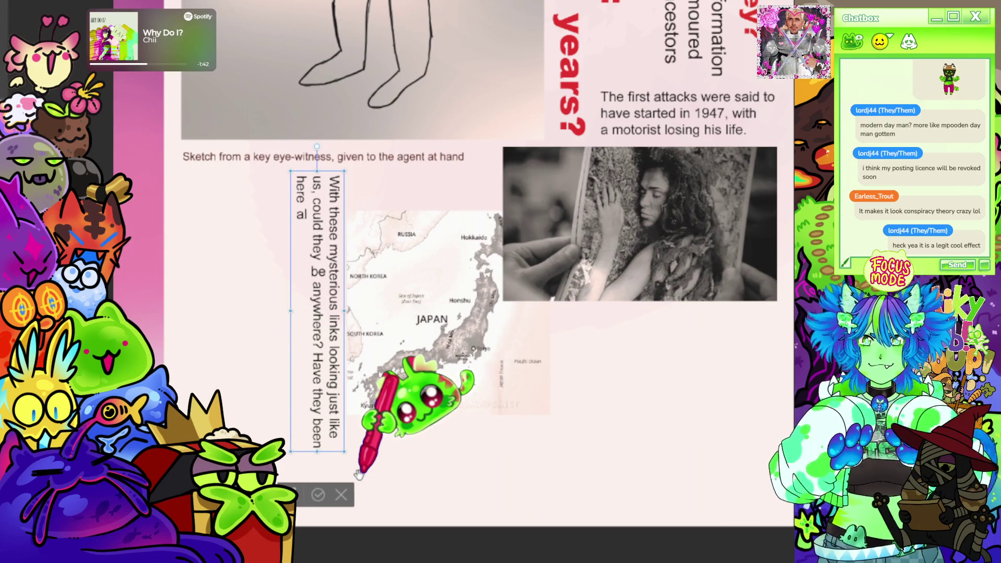
type("llong?")
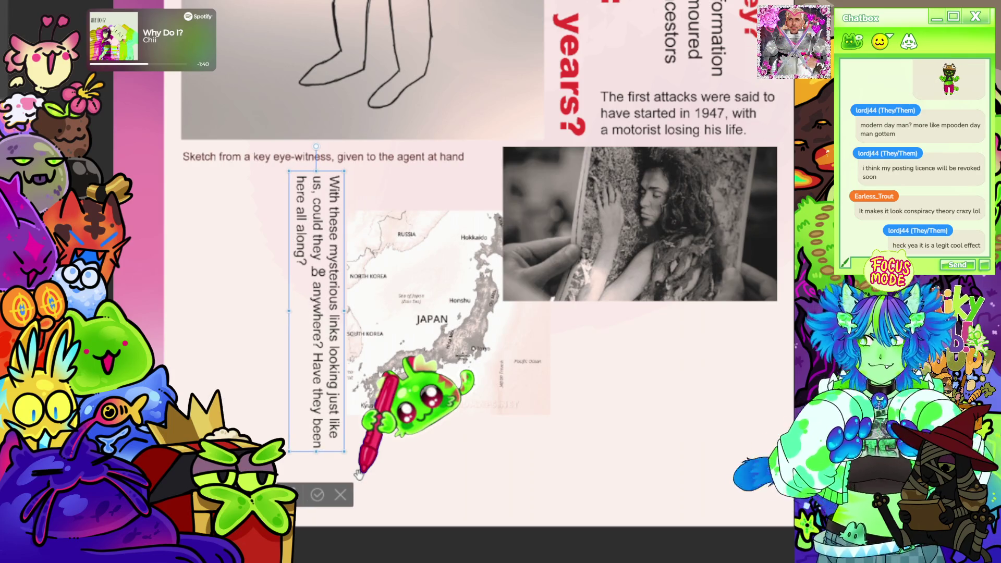
type(" There are")
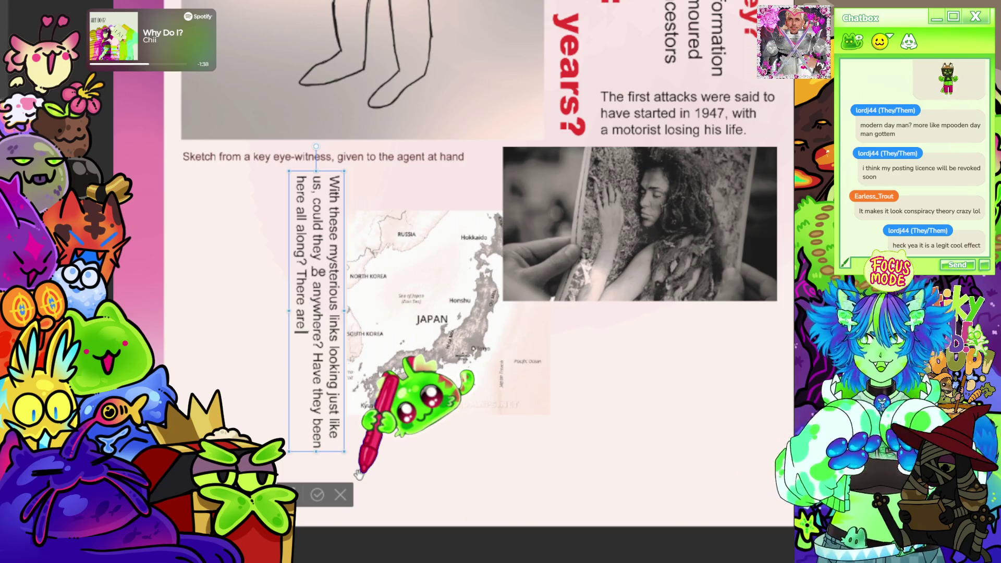
type(" possibilities")
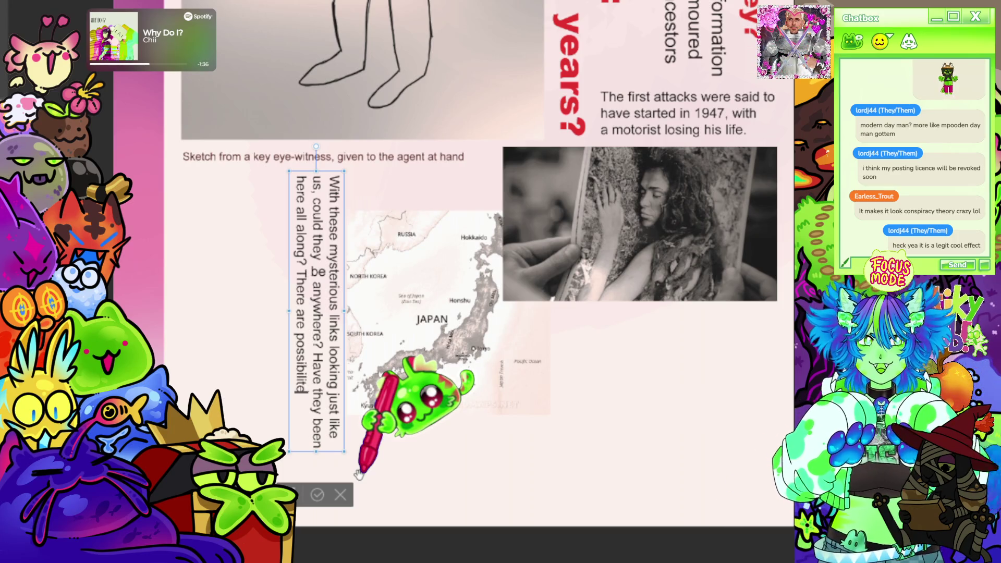
key("BackSpace")
key("BackSpace")
type("es")
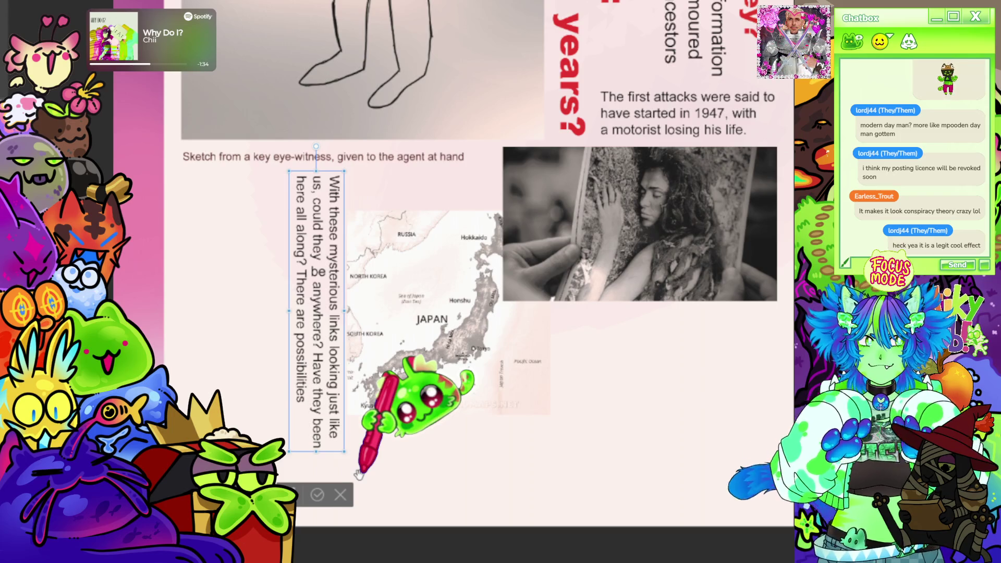
type(" of these a")
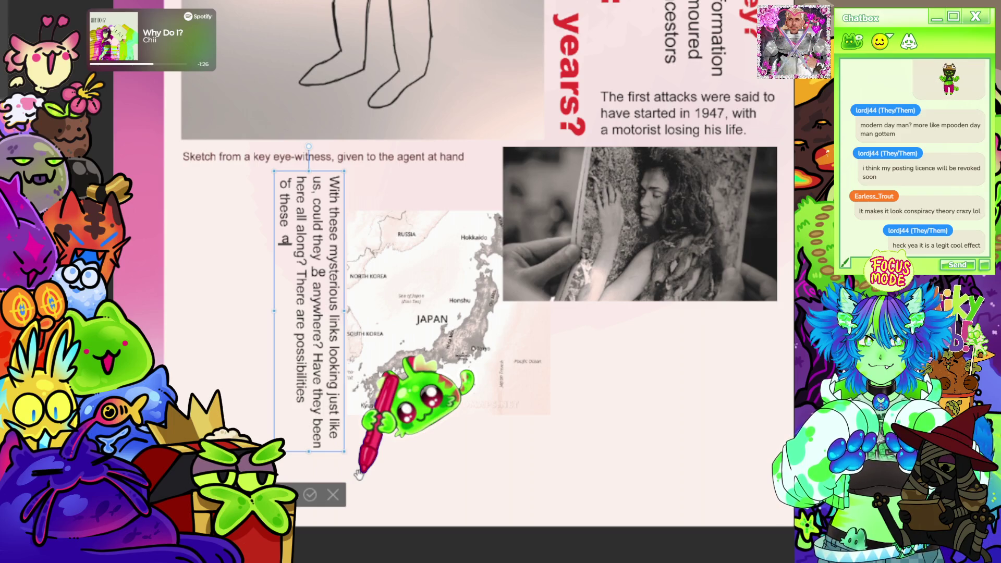
key("BackSpace")
type("cannibalistic")
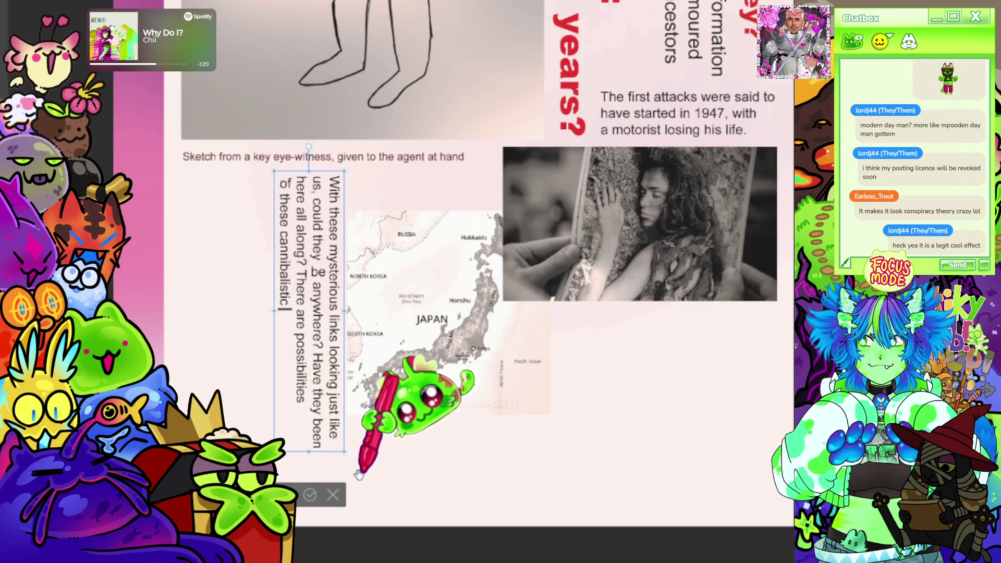
type(" humanoids")
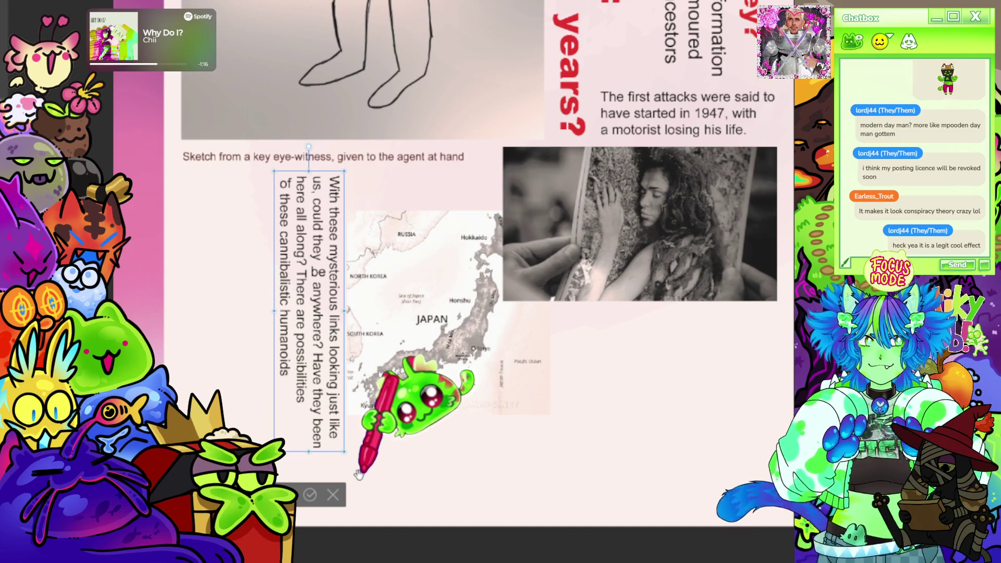
type(" already")
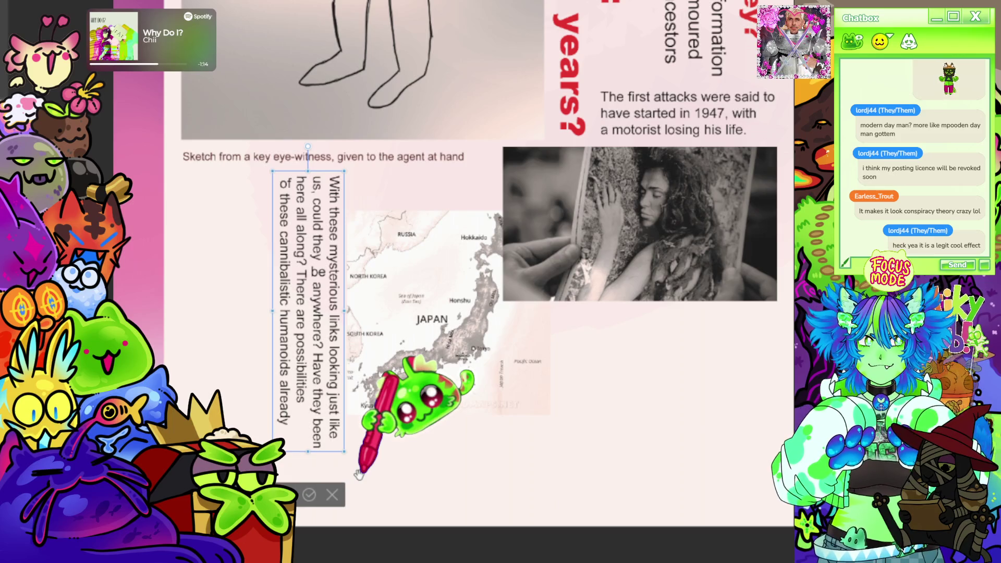
- On a new line add 'being within many countries including Japan', then drag the paragraph left
key("Return")
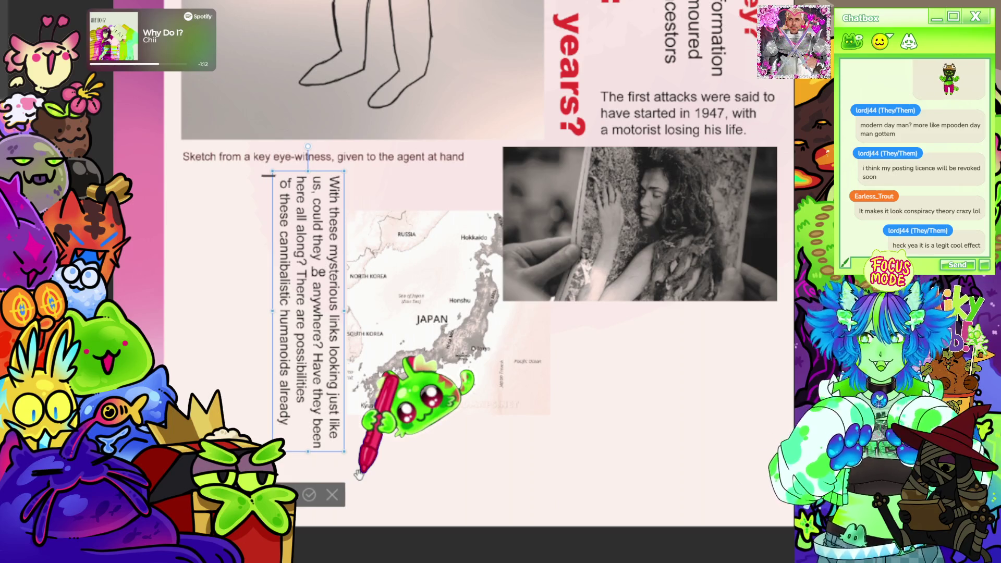
type("being within")
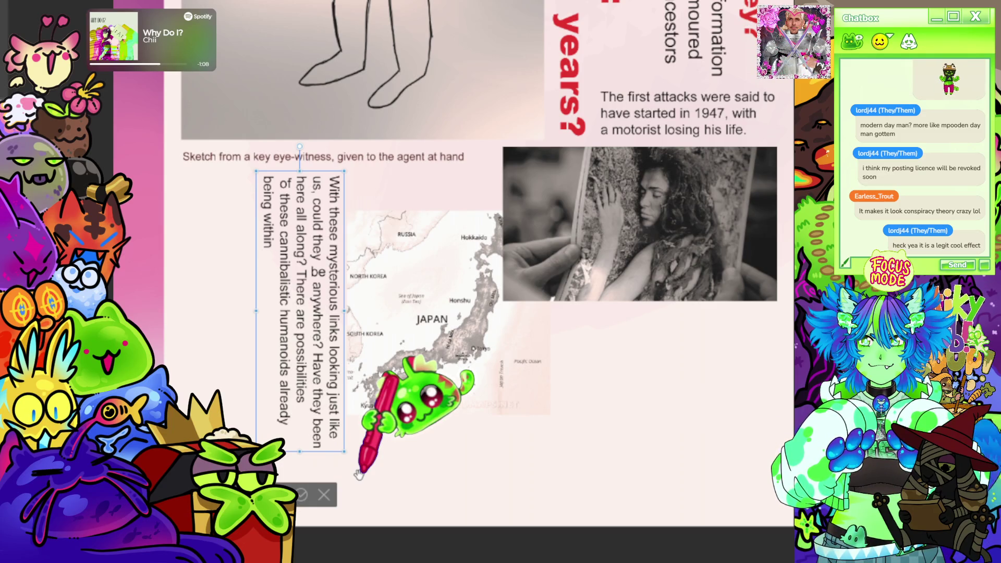
type(" m")
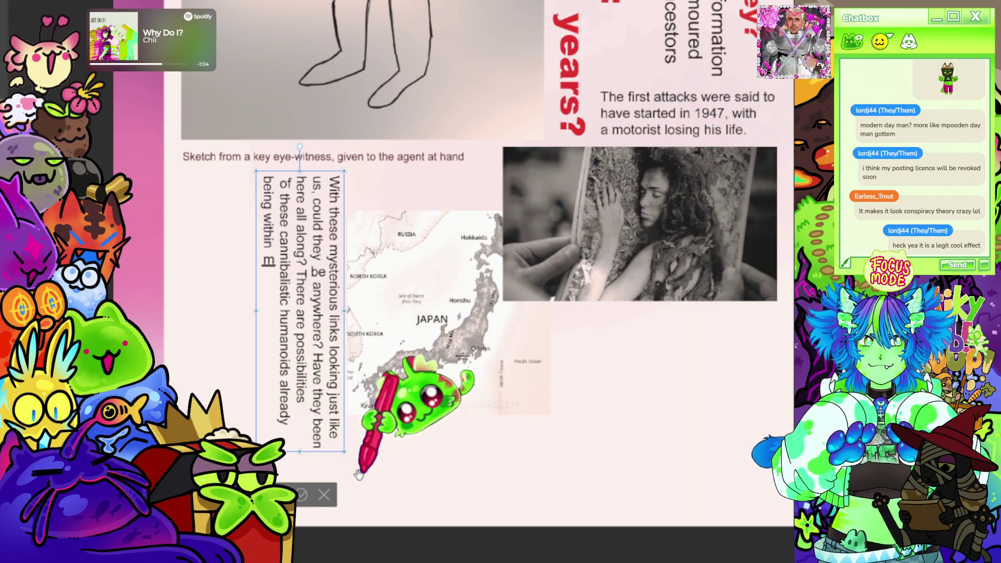
type("any continents,")
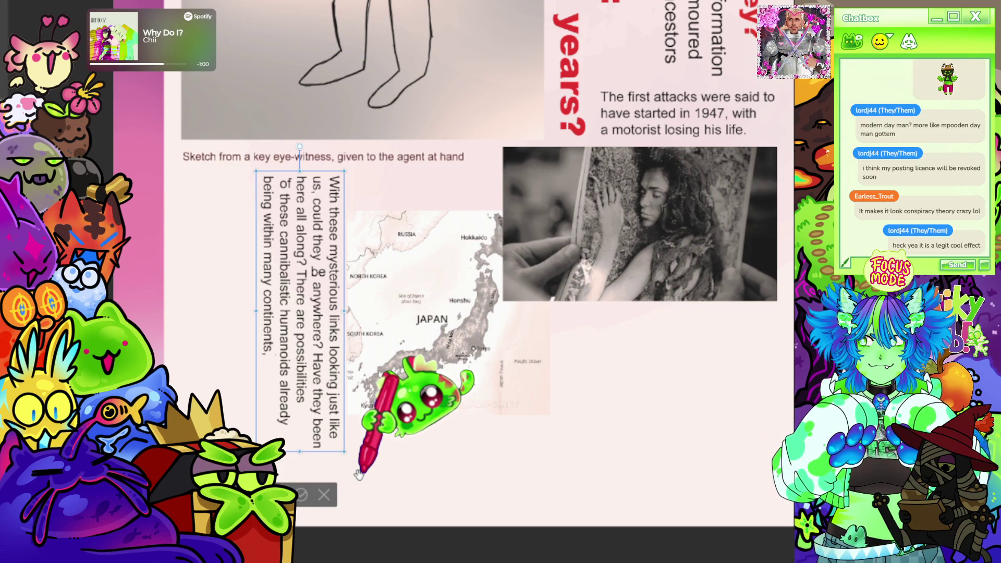
key("BackSpace")
key("BackSpace")
key("BackSpace")
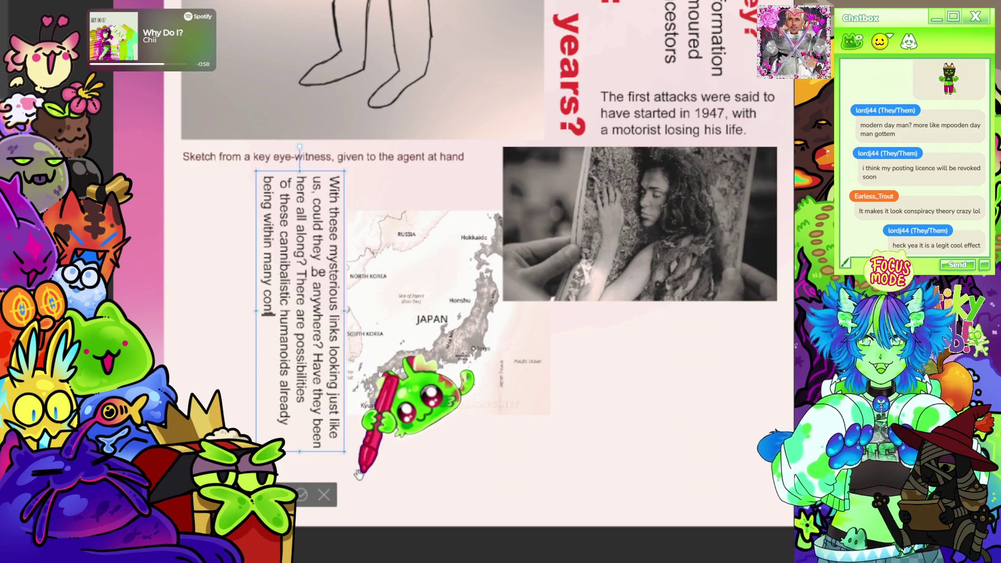
type("o")
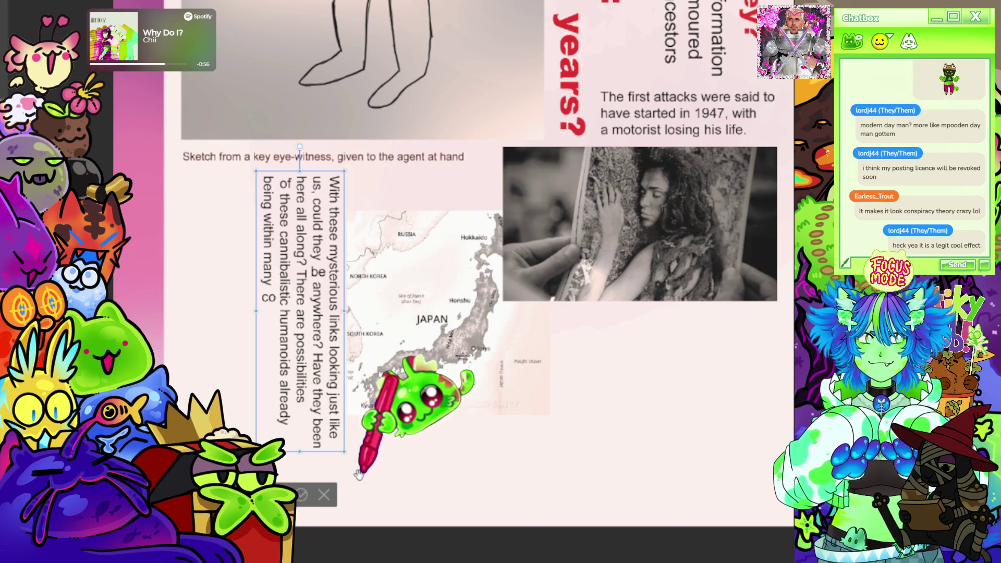
type("unties")
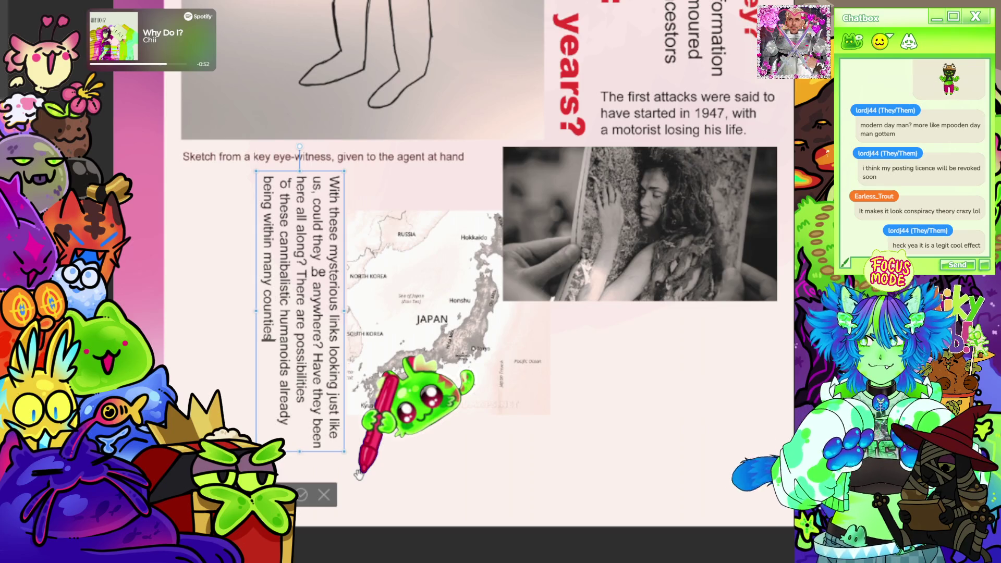
key("BackSpace")
key("BackSpace")
key("BackSpace")
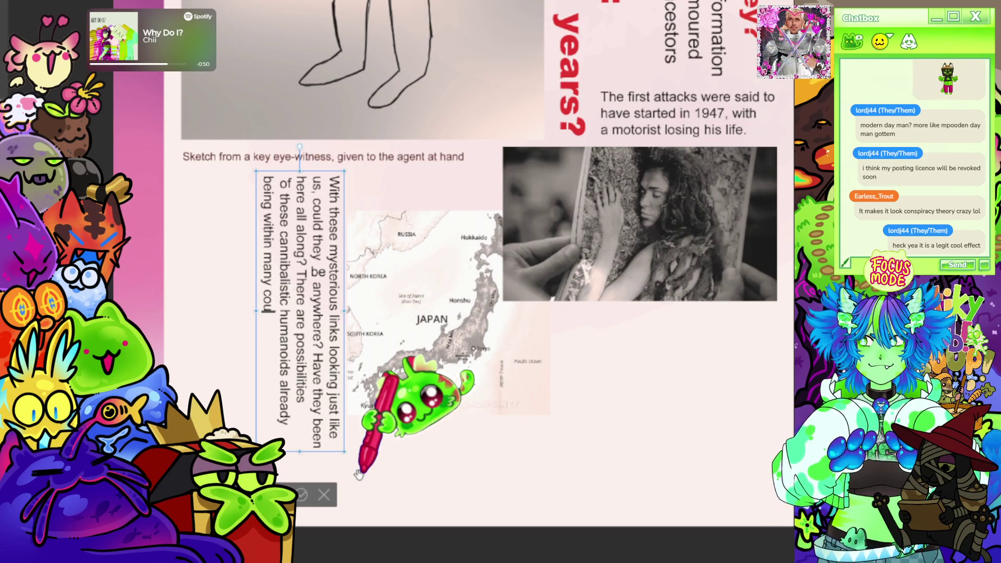
type("ntries")
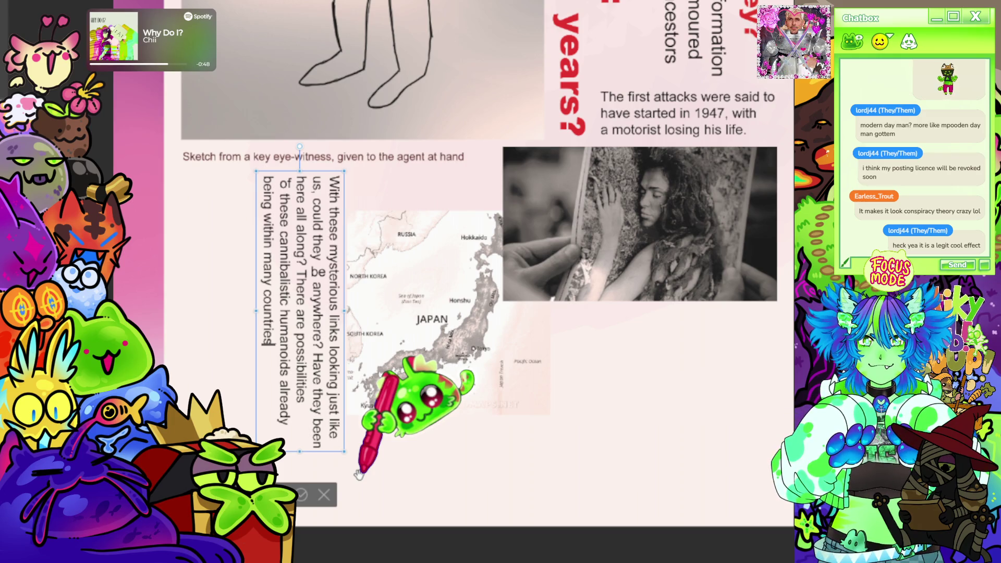
type(" in")
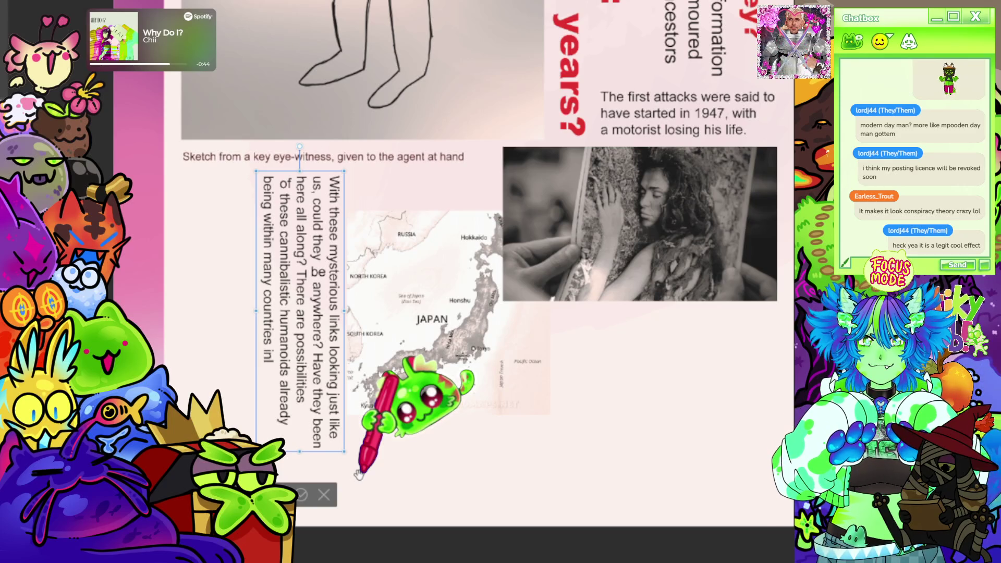
type("cluding Japan")
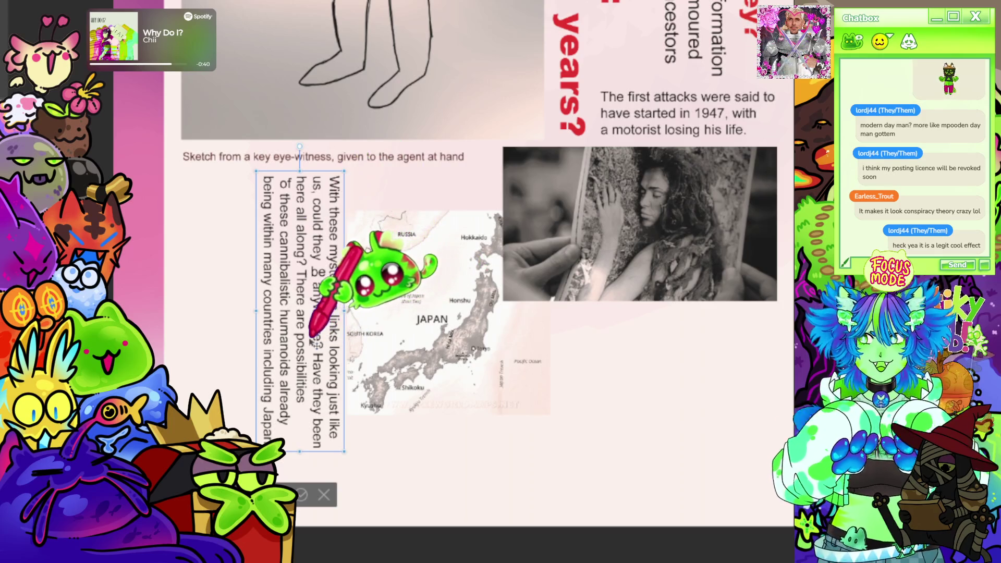
left_click_drag(315, 344, 278, 344)
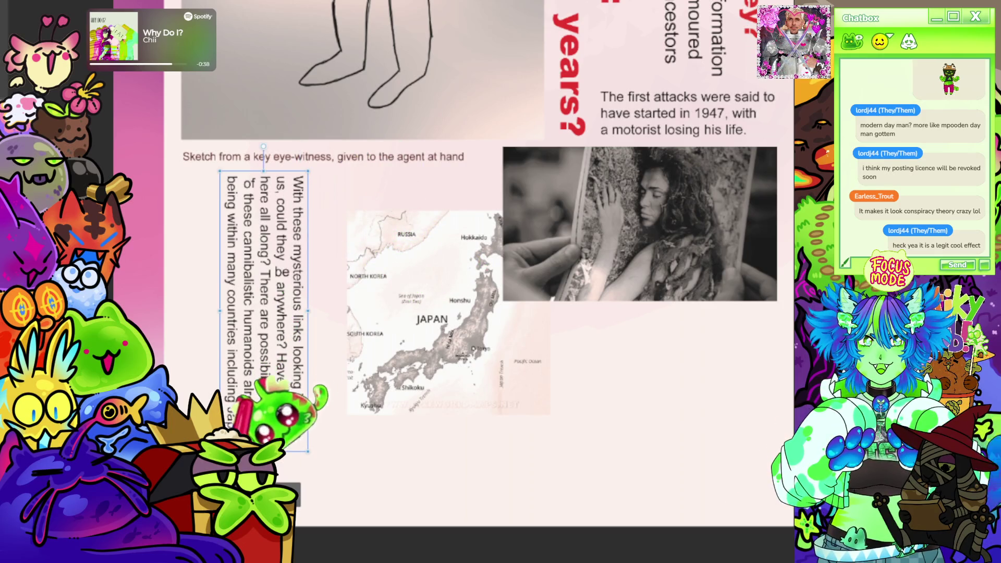
- Zoom out and back in to check the vertical paragraph's placement against the Japan map
scroll(404, 263, "down", 2, "ctrl")
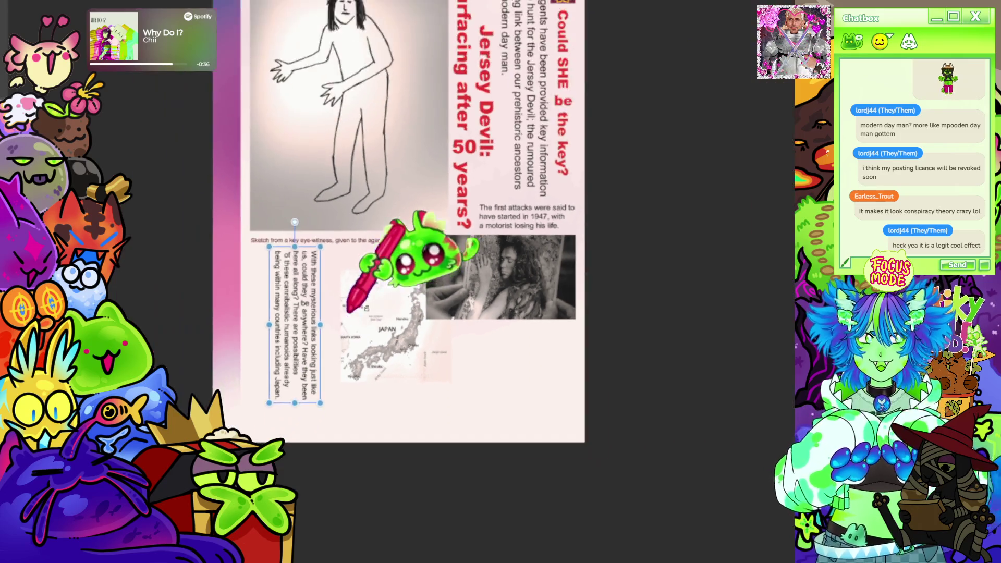
scroll(396, 245, "up", 2, "ctrl")
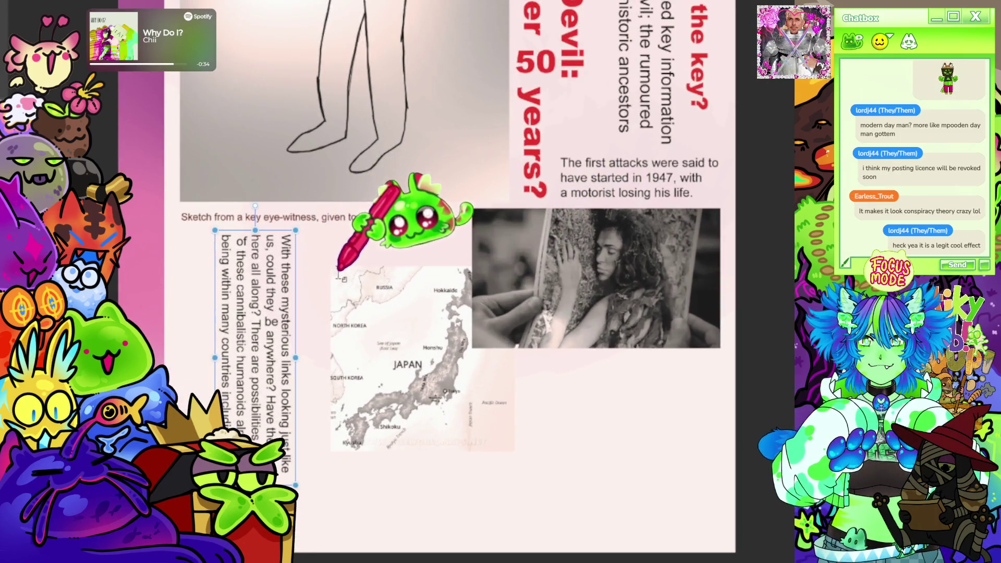
scroll(284, 359, "up", 3, "ctrl")
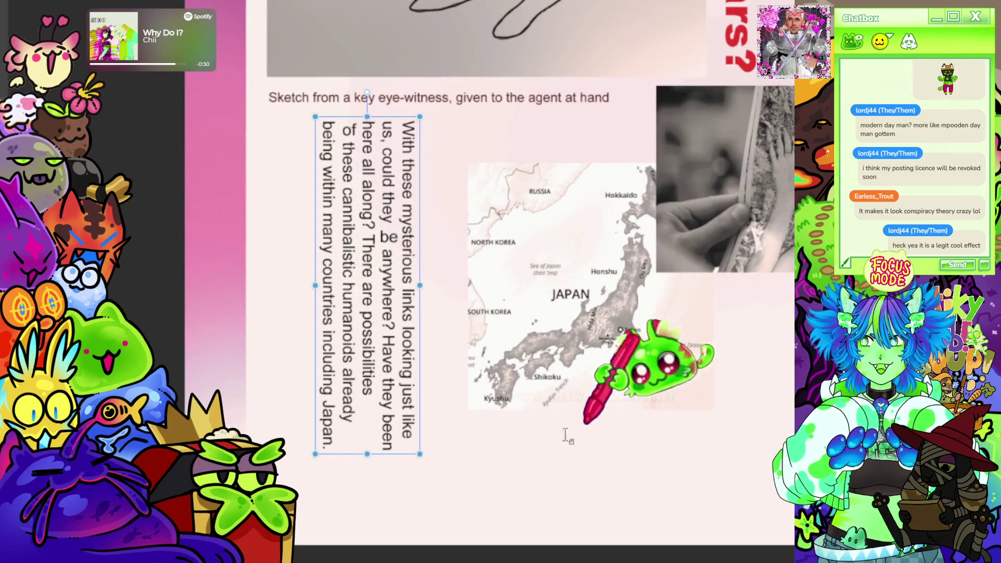
scroll(562, 280, "down", 3, "ctrl")
scroll(562, 280, "down", 4, "ctrl")
scroll(563, 267, "up", 6, "ctrl")
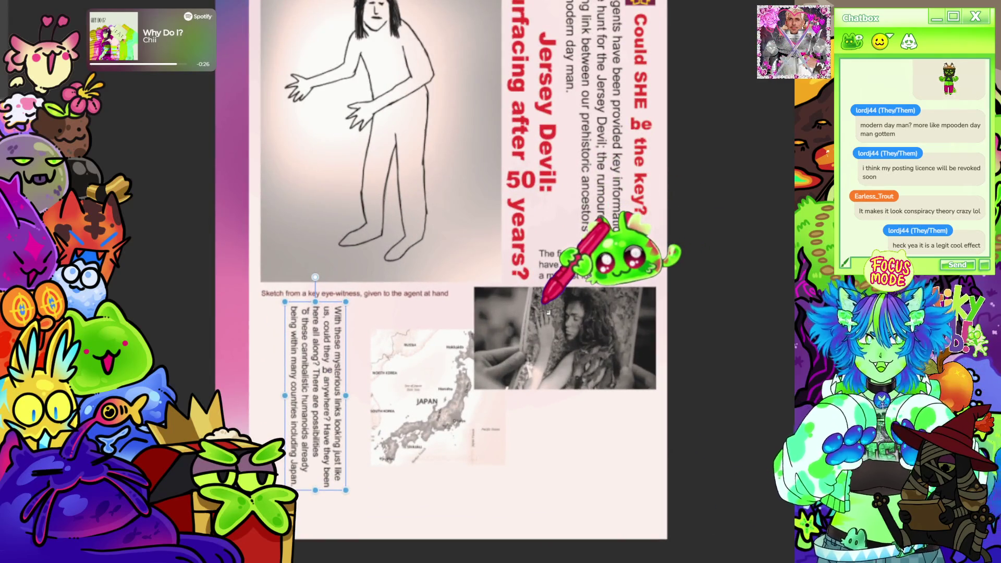
scroll(563, 307, "down", 2, "ctrl")
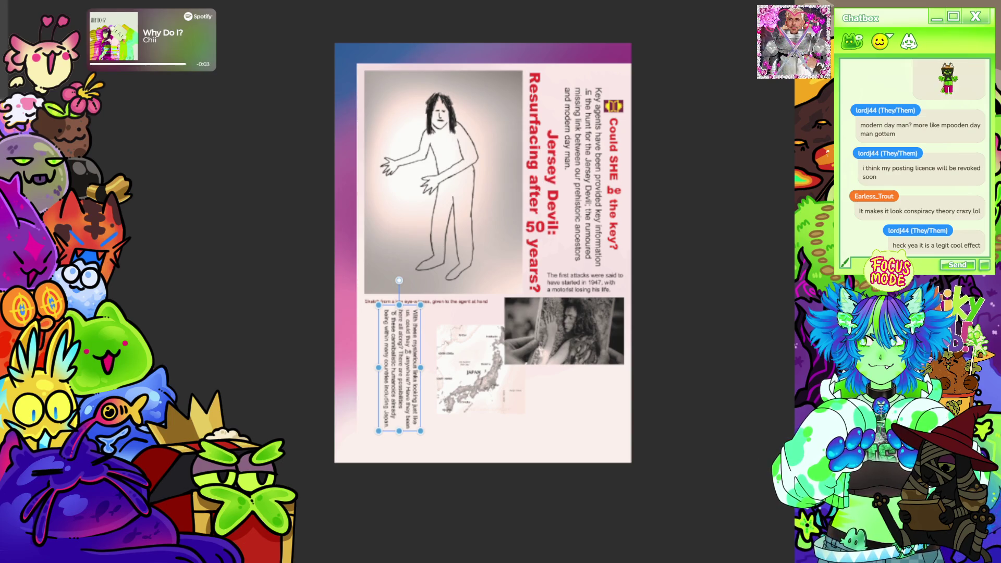
scroll(388, 399, "up", 5)
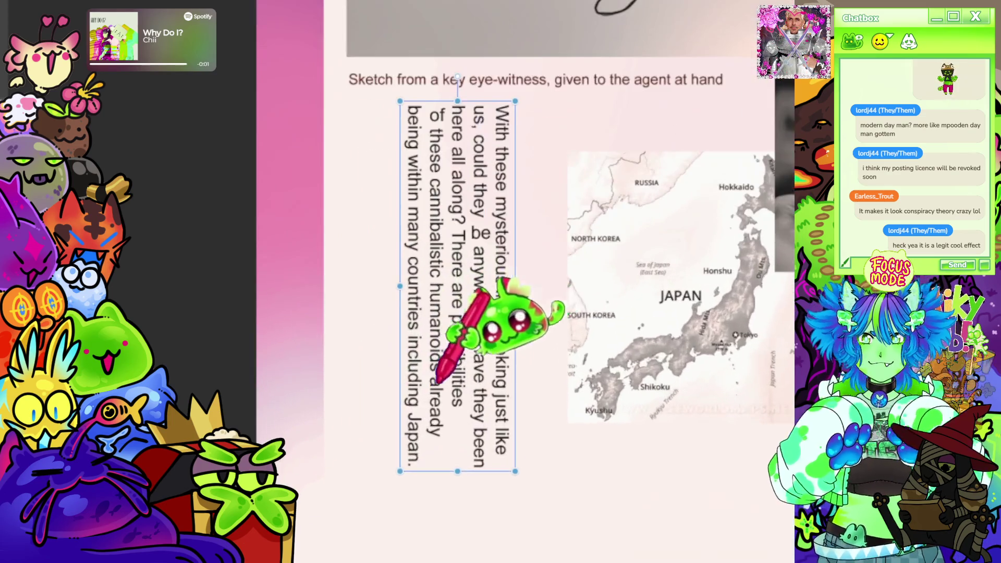
- Move the vertical paragraph further left, deselect it, and draw a vertical rule down its right side
left_click_drag(516, 326, 465, 340)
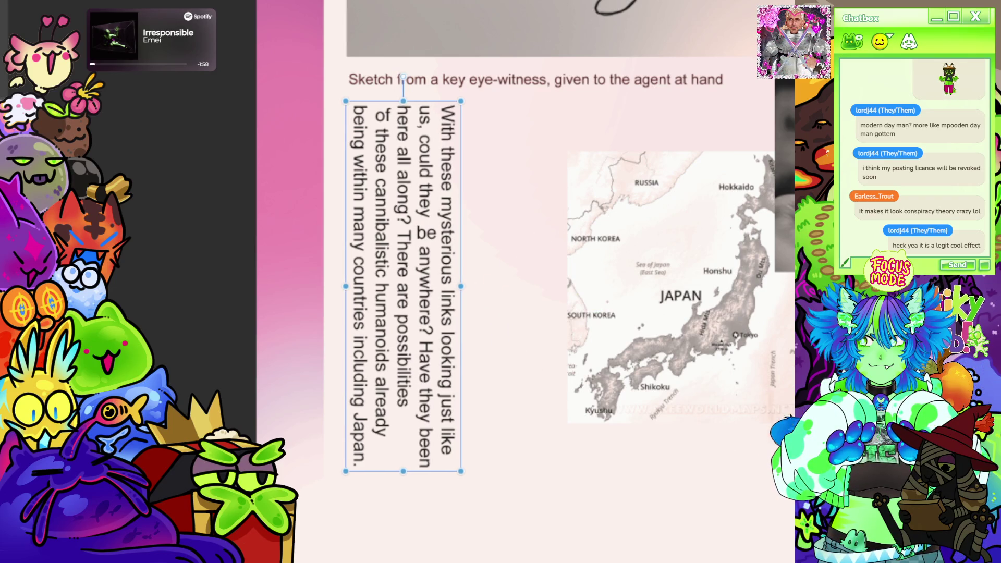
key("Escape")
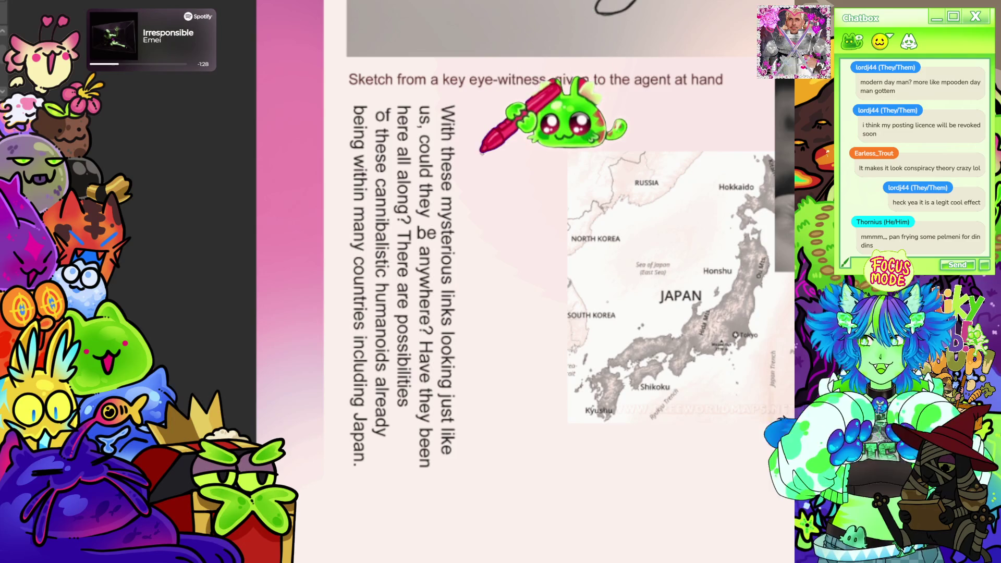
left_click_drag(466, 109, 463, 451)
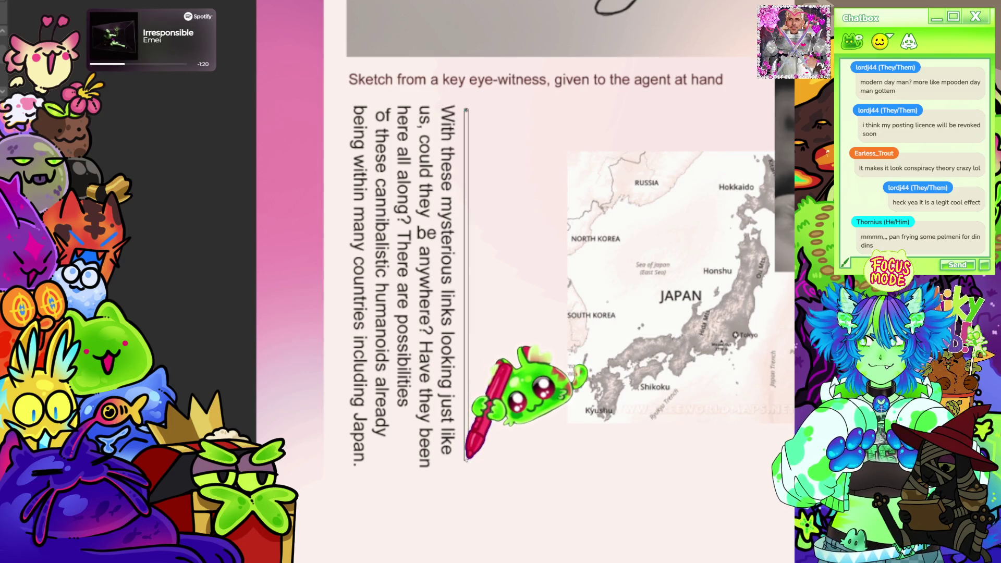
- Commit the dotted vertical divider along the paragraph's right edge and begin a new text box beside it
left_click_drag(466, 460, 466, 459)
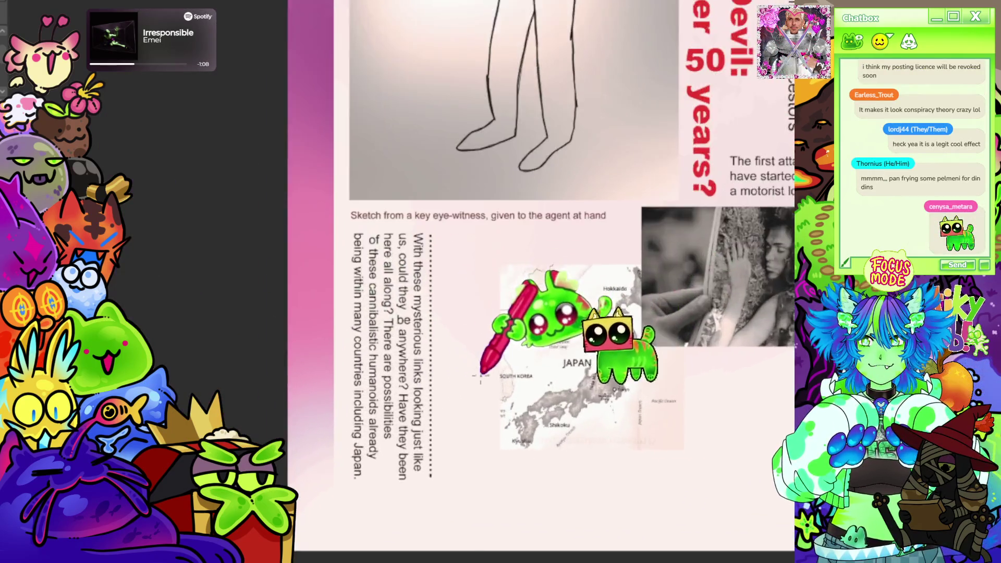
left_click(447, 326)
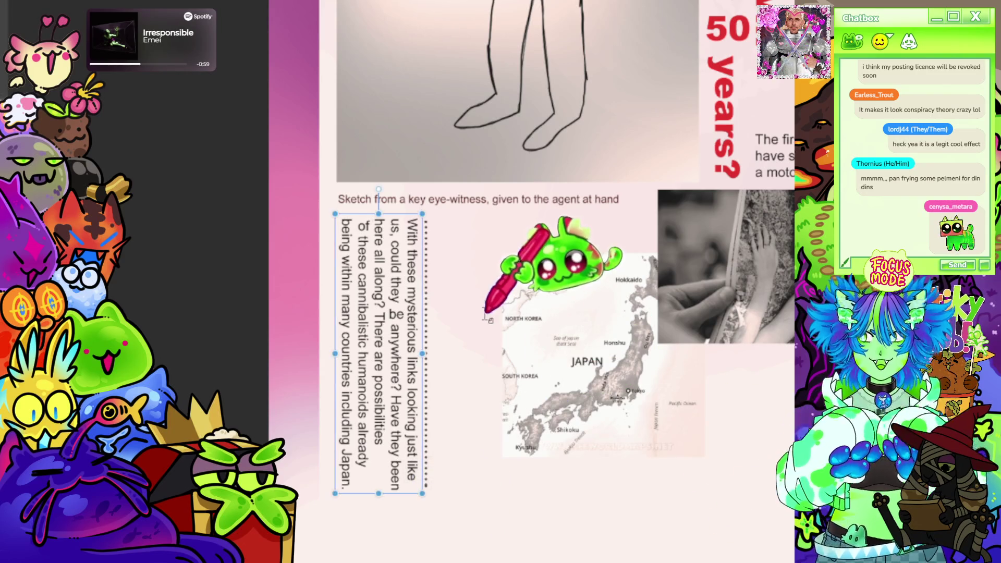
- Type the 'Landlocked or mobile?' question and make it run vertically like the paragraph
type("Landlocked")
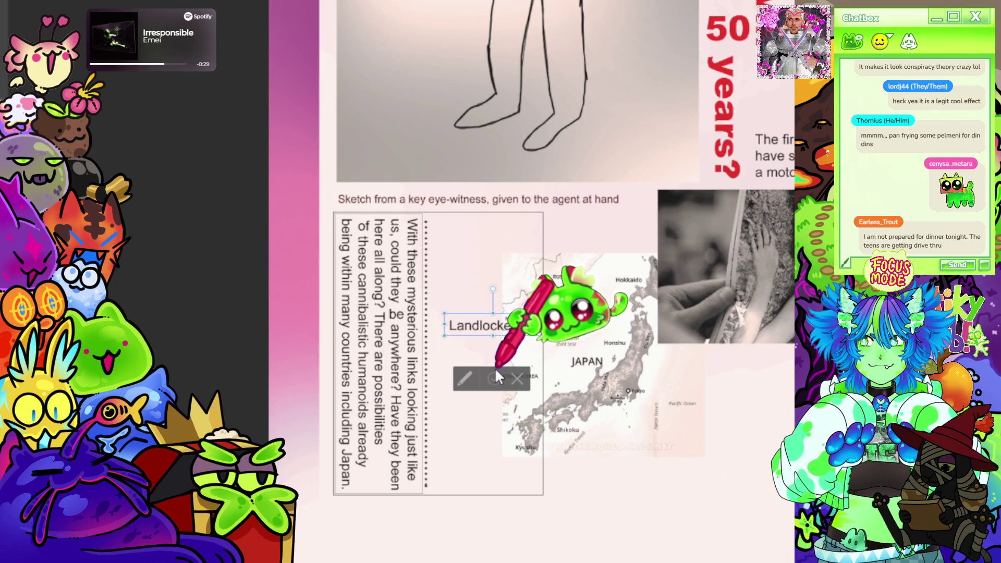
type("d by")
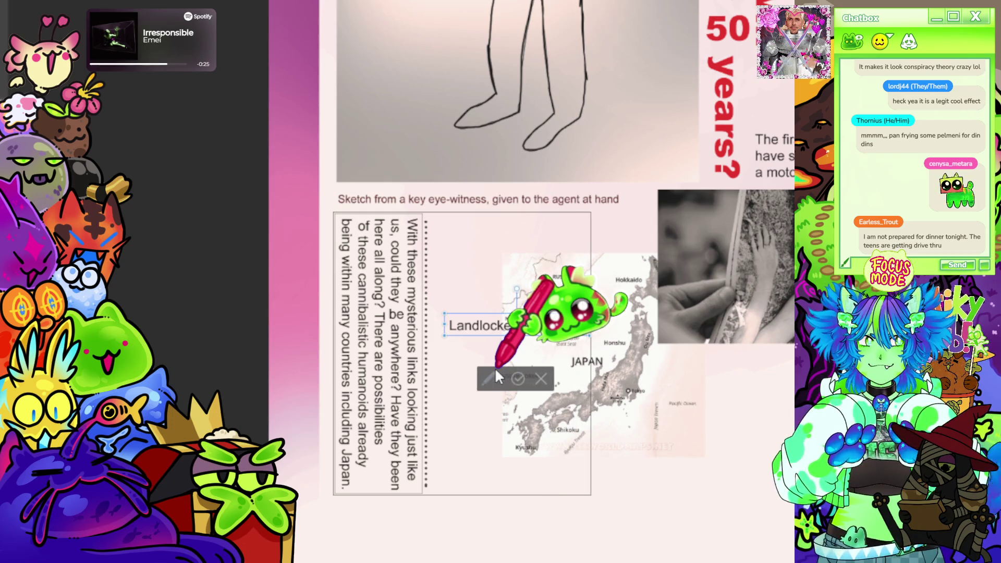
key("Home")
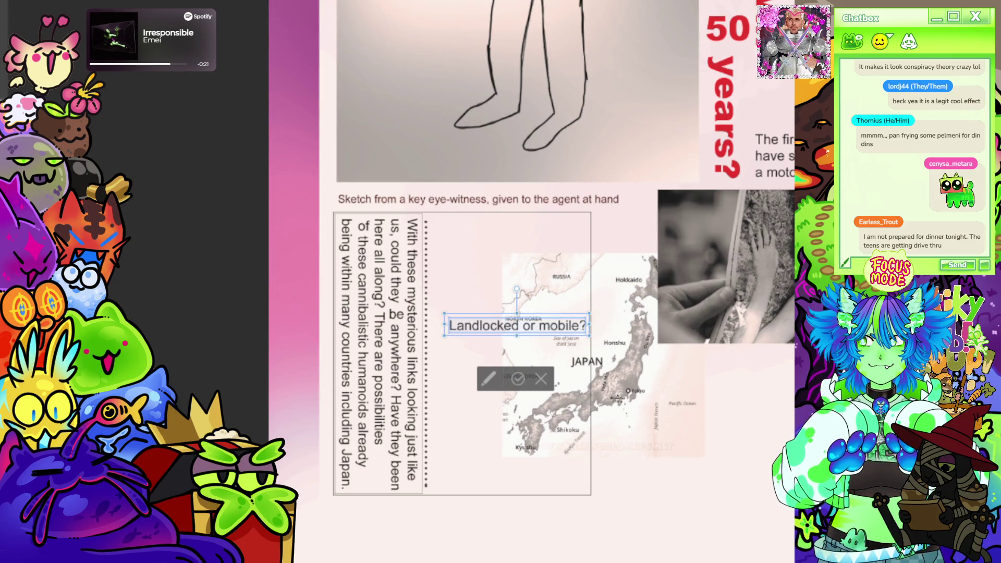
scroll(510, 344, "down", 3)
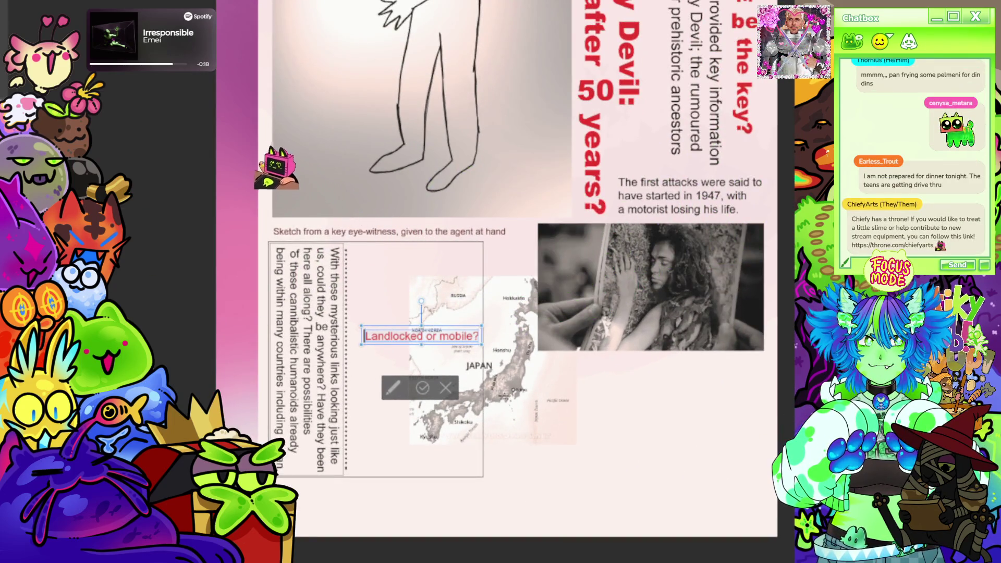
left_click_drag(421, 302, 365, 365)
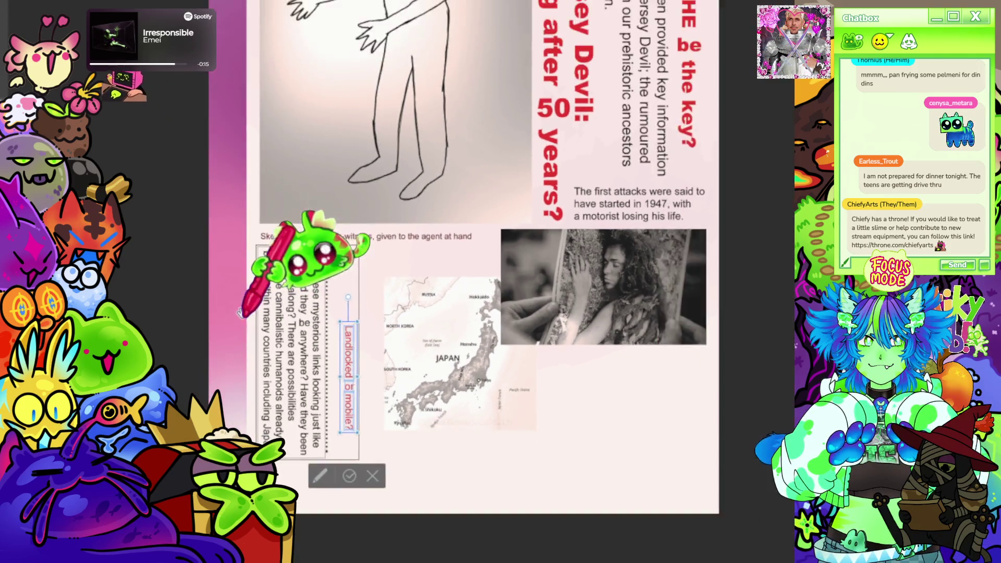
scroll(516, 164, "up", 2)
- Enlarge the 'Landlocked or mobile?' text and move it up beside the paragraph
left_click(733, 93)
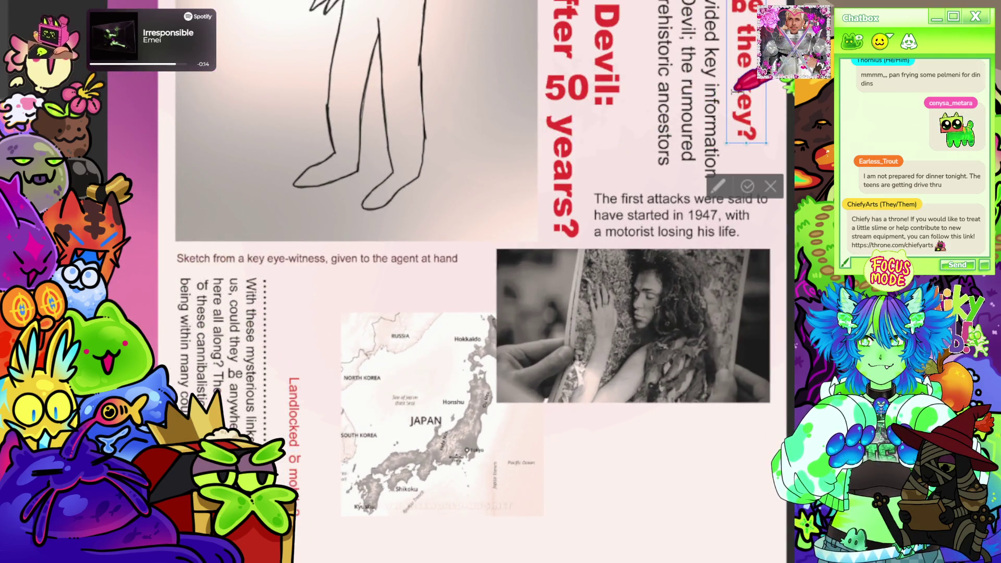
left_click(293, 418)
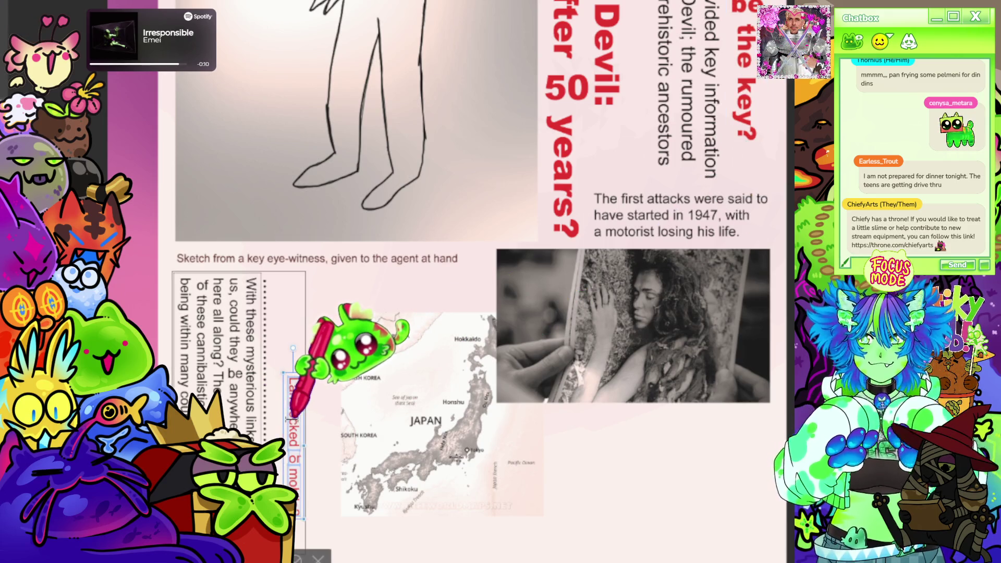
key("ctrl+shift+period")
key("ctrl+shift+period")
key("ctrl+shift+period")
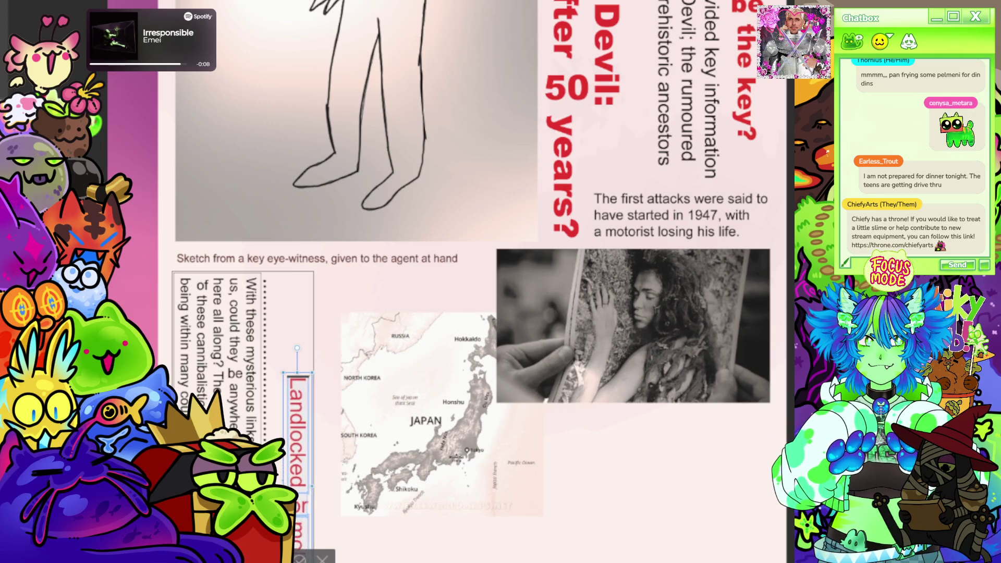
scroll(413, 215, "down", 2)
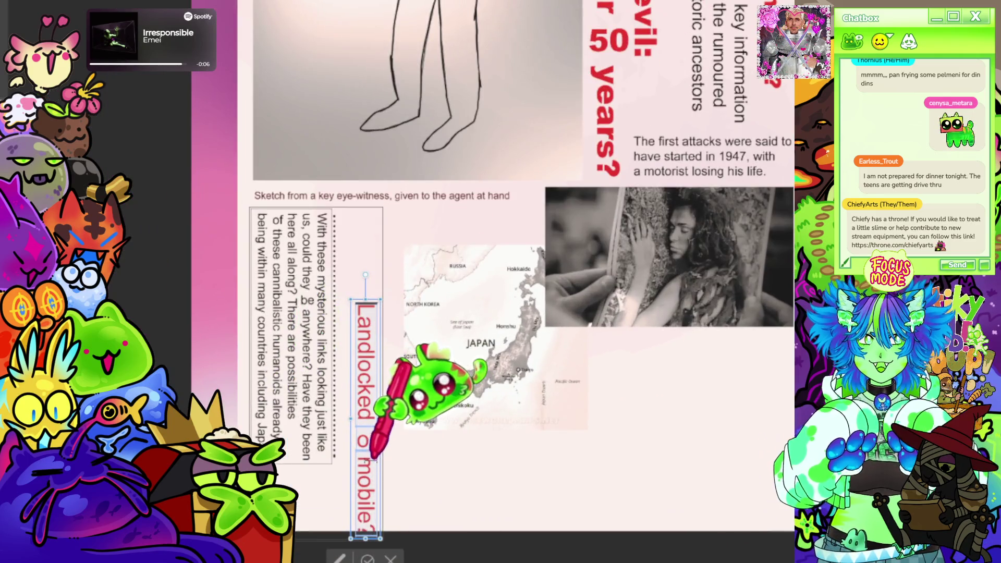
left_click_drag(379, 467, 373, 393)
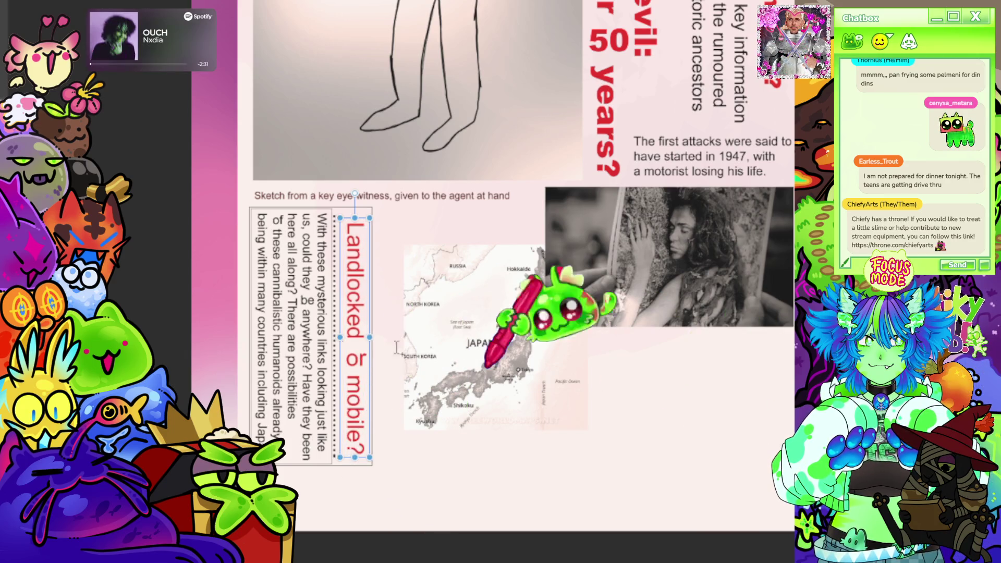
scroll(303, 301, "down", 3)
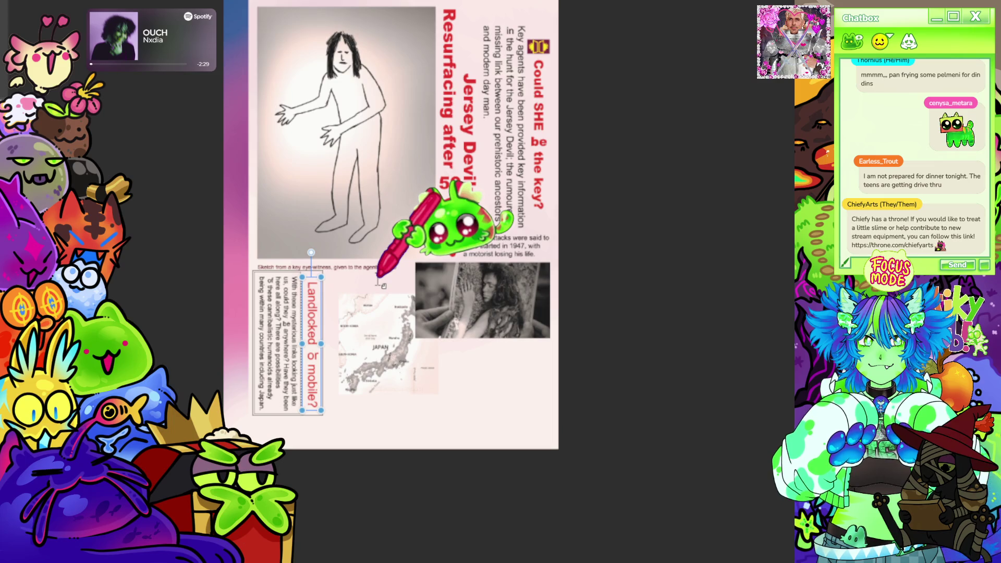
scroll(379, 282, "up", 3)
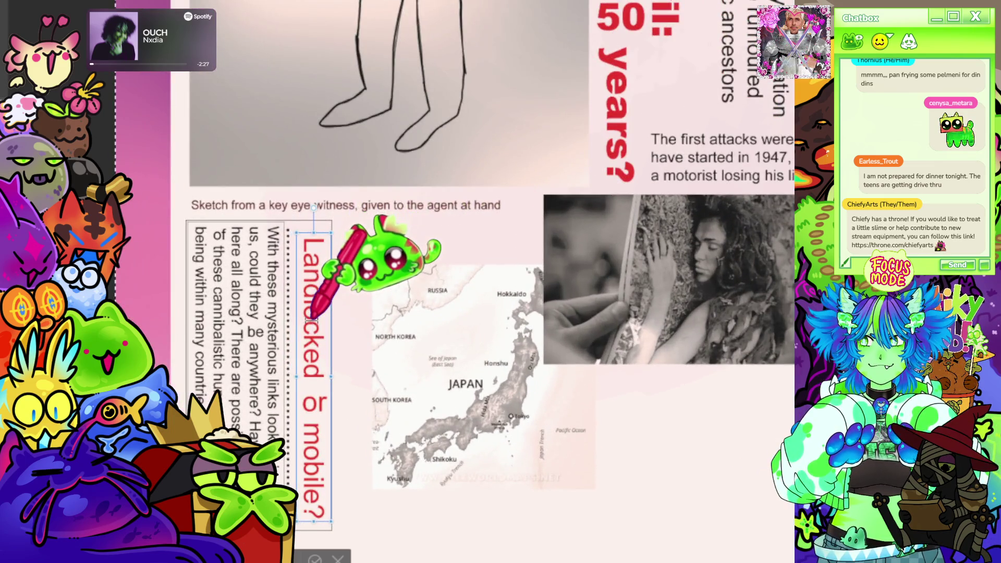
- Reduce the heading size slightly, nudge it down a little, and commit it
left_click(313, 438)
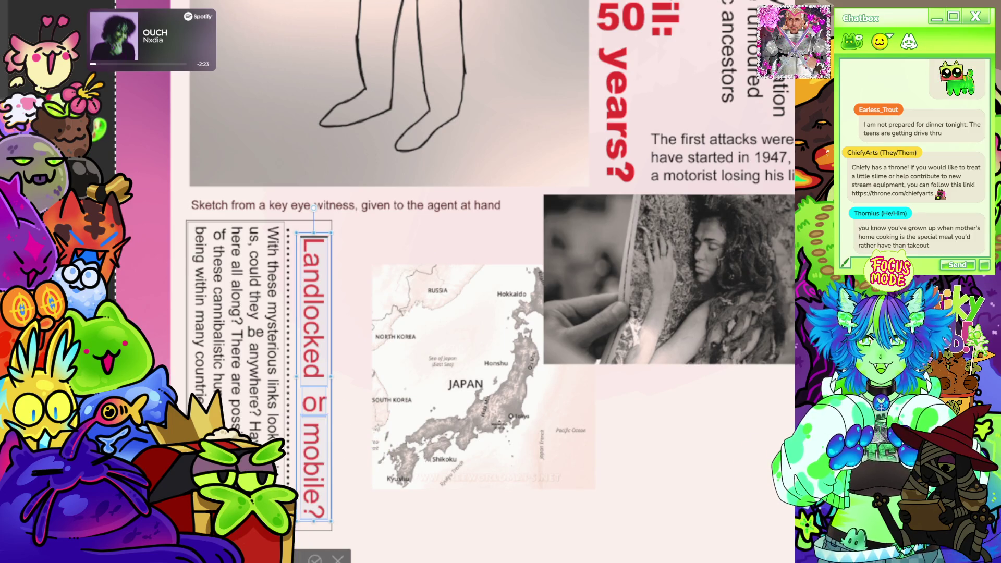
key("ctrl+shift+comma")
key("ctrl+shift+comma")
key("ctrl+shift+comma")
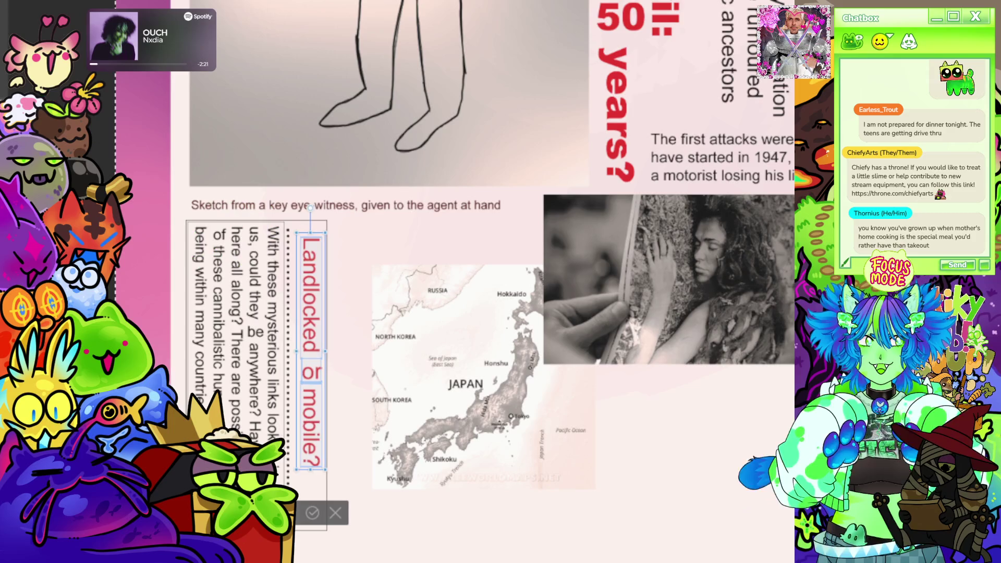
left_click_drag(329, 382, 329, 417)
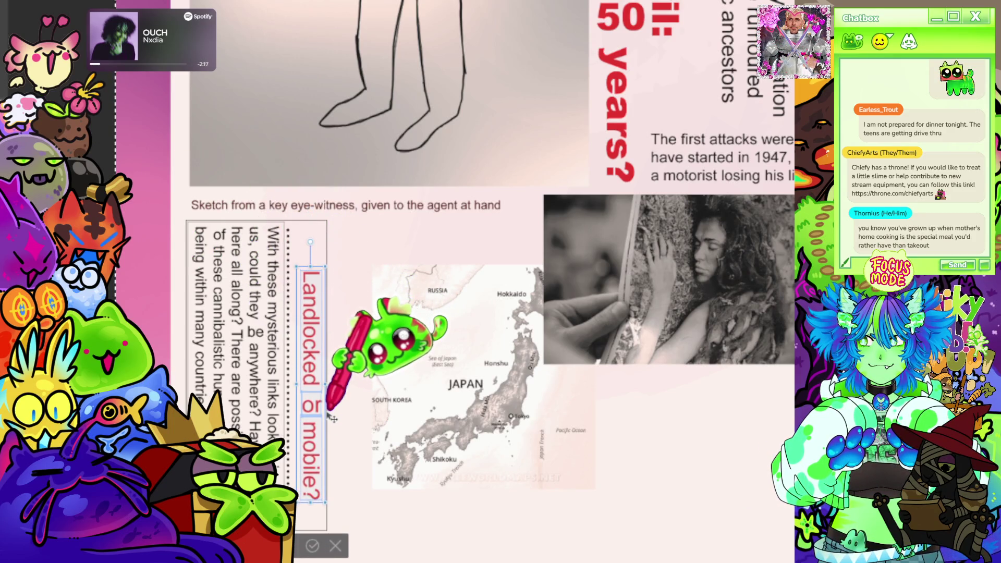
left_click(313, 545)
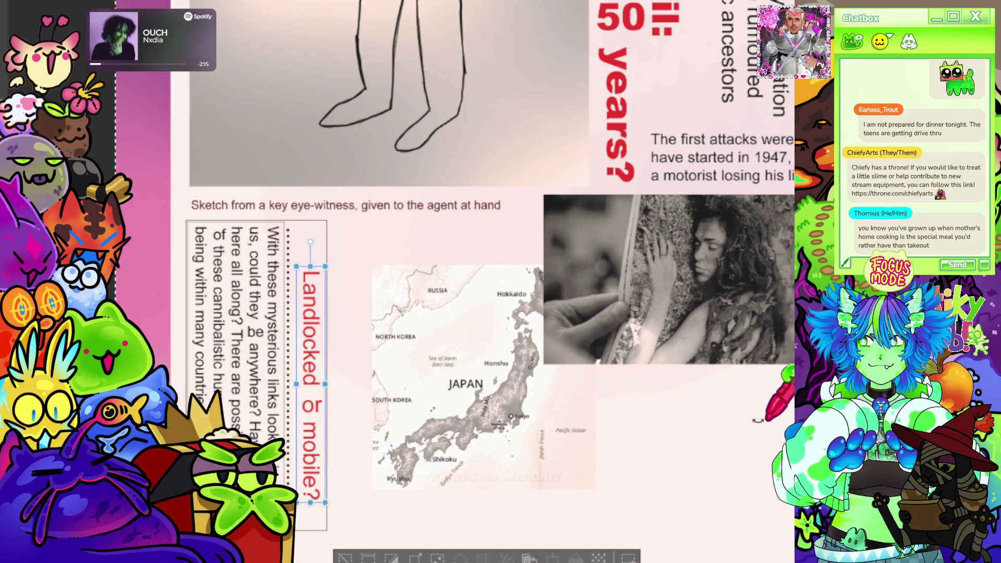
scroll(594, 360, "down", 1)
scroll(592, 361, "down", 3)
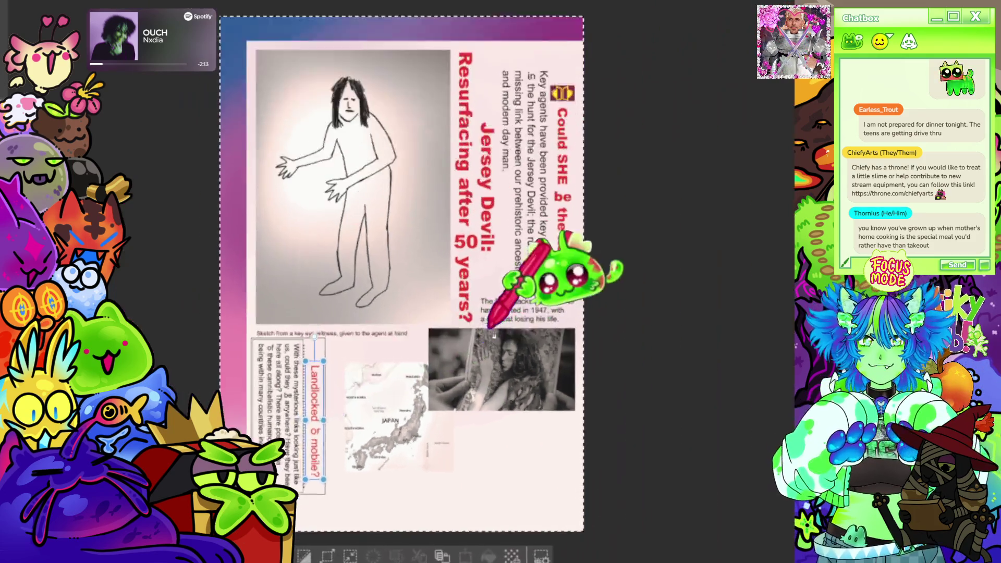
scroll(593, 361, "down", 1)
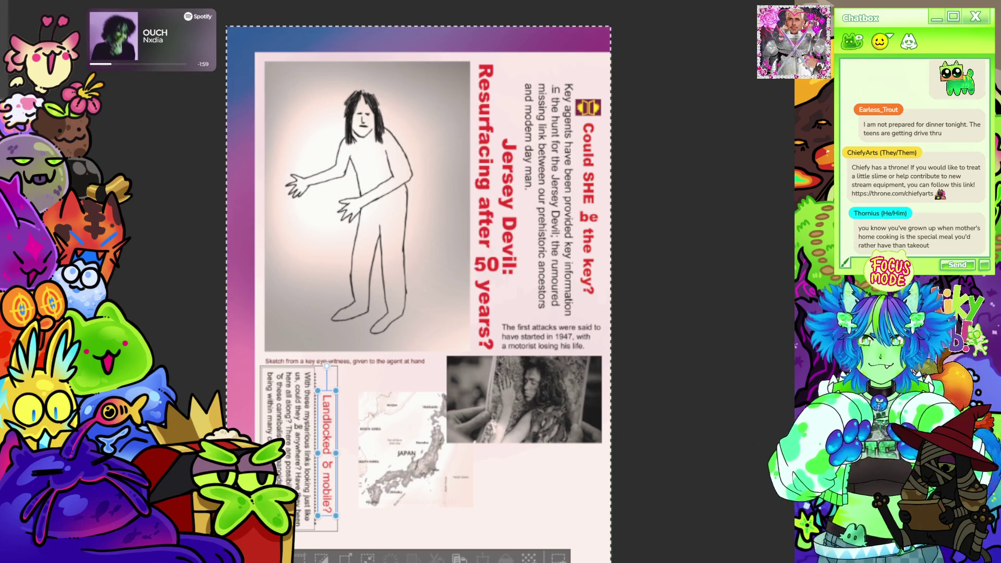
key("Escape")
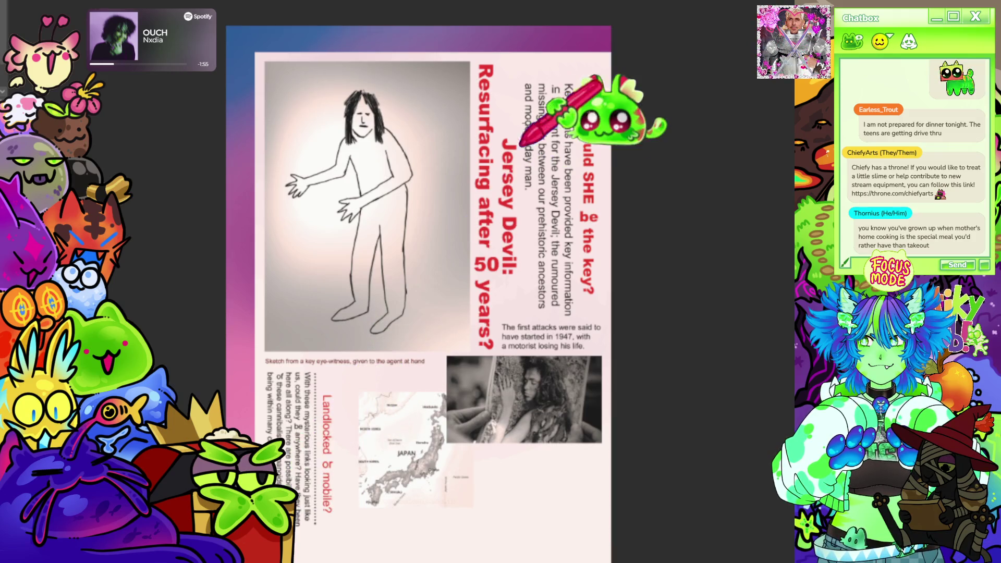
scroll(346, 418, "up", 1)
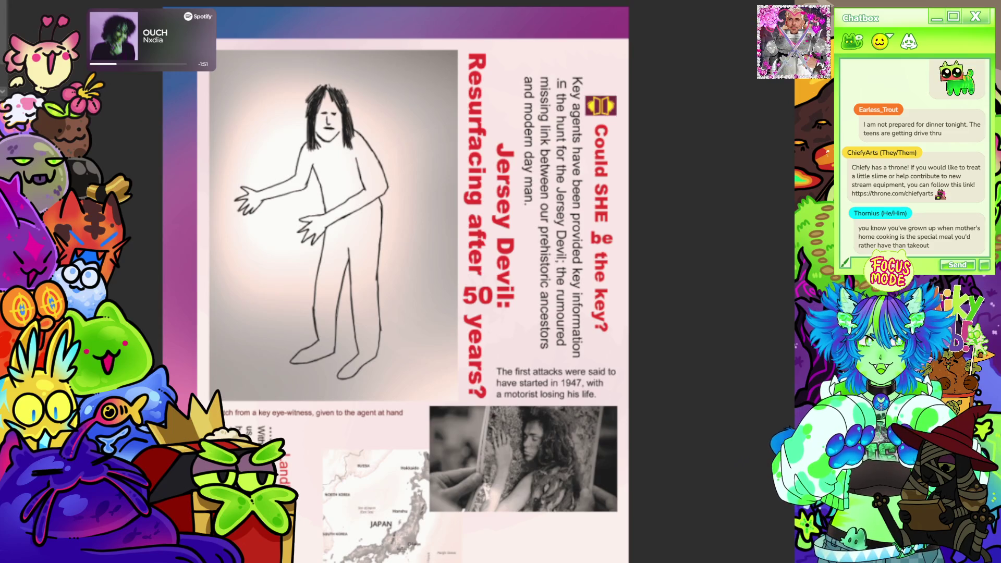
scroll(649, 101, "down", 3)
scroll(648, 101, "up", 3)
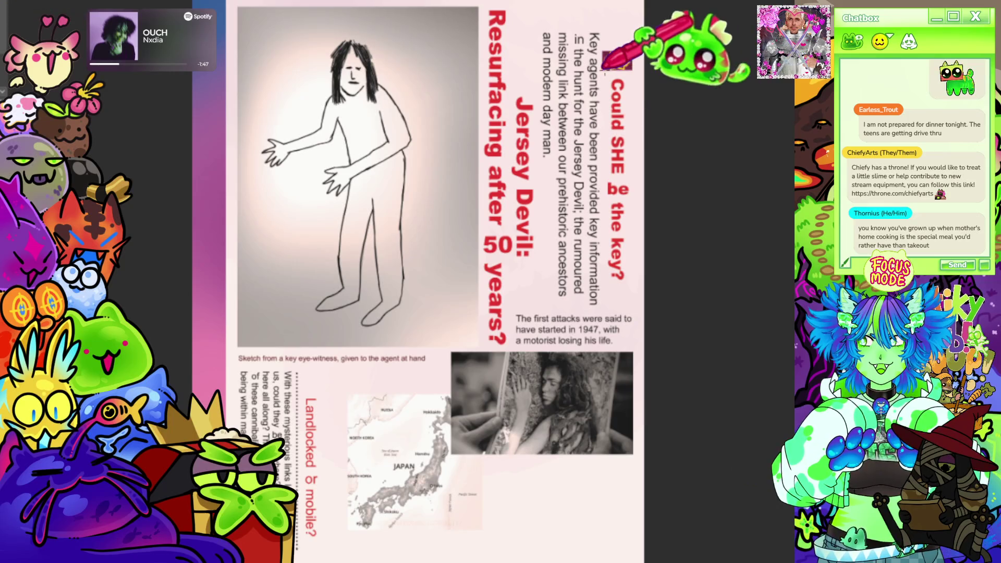
mouse_move(585, 30)
left_mouse_down()
mouse_move(644, 79)
mouse_move(365, 341)
mouse_move(355, 407)
mouse_move(313, 390)
left_mouse_up()
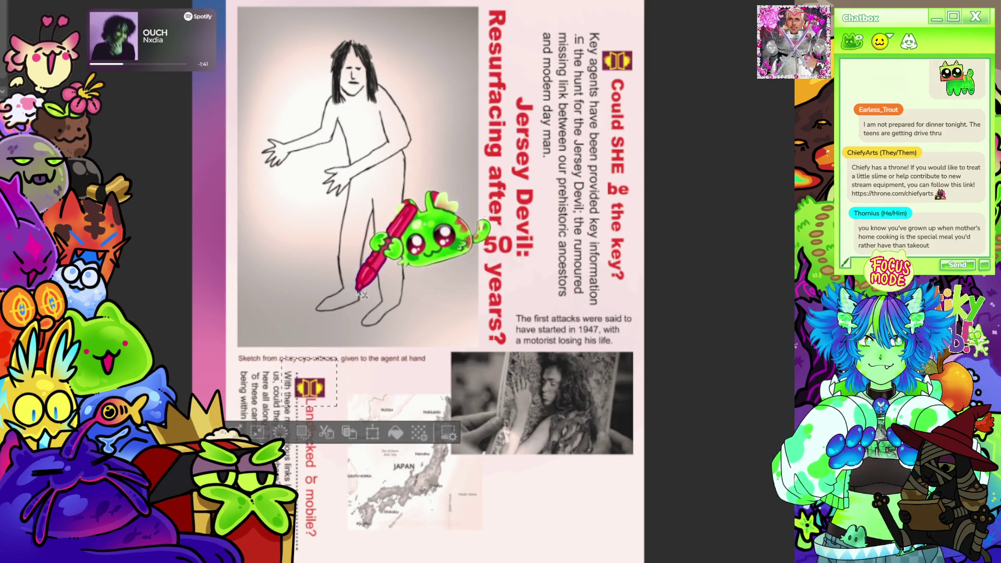
- Place the copied book emblem above the 'Landlocked or mobile?' heading and deselect it
scroll(335, 286, "down", 3)
scroll(268, 340, "up", 5)
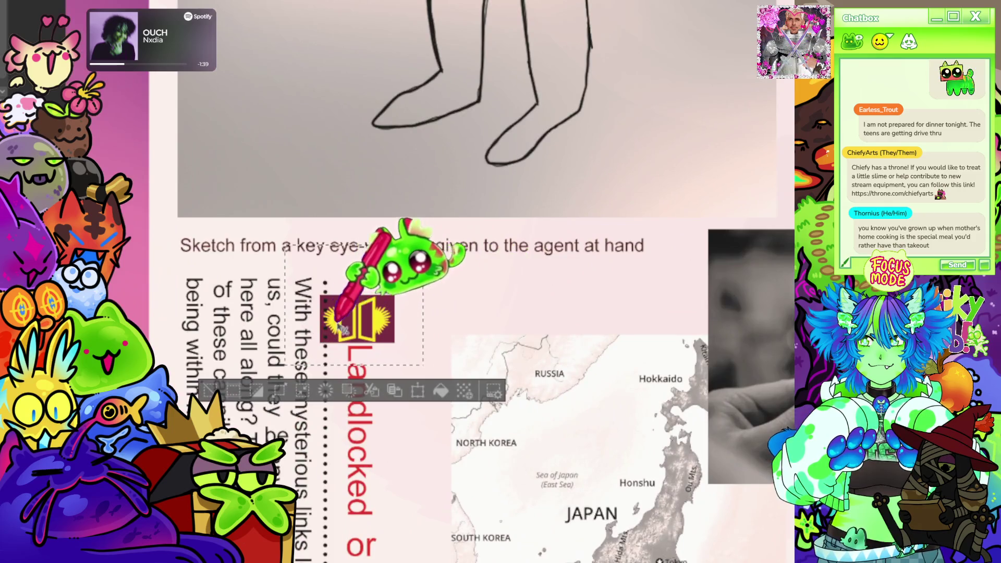
left_click_drag(376, 321, 403, 315)
scroll(469, 172, "down", 1)
key("ctrl+d")
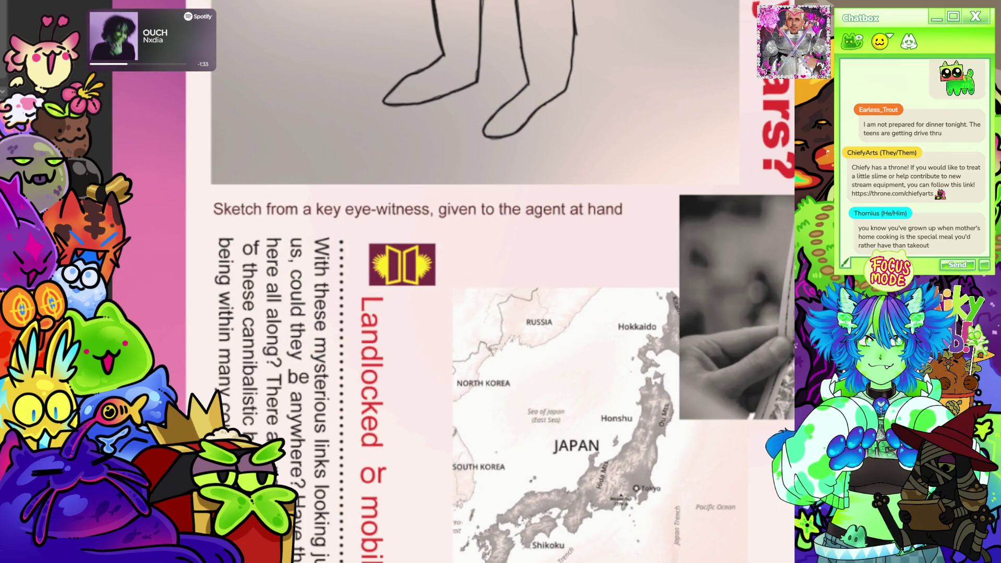
- Shift the 'Landlocked or mobile?' heading slightly to the right
left_click(388, 401)
left_click_drag(395, 411, 425, 416)
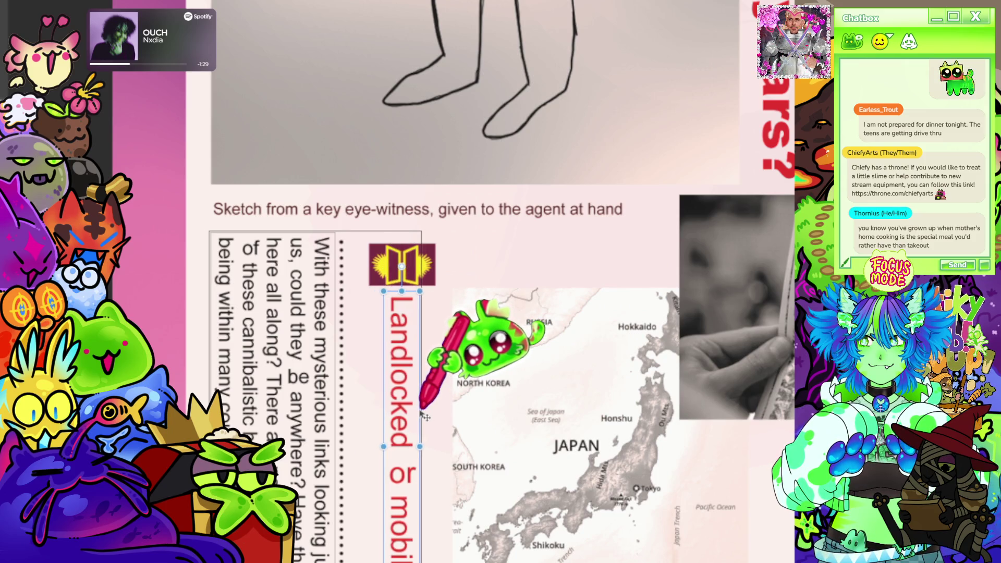
scroll(424, 416, "down", 3)
scroll(424, 415, "up", 2)
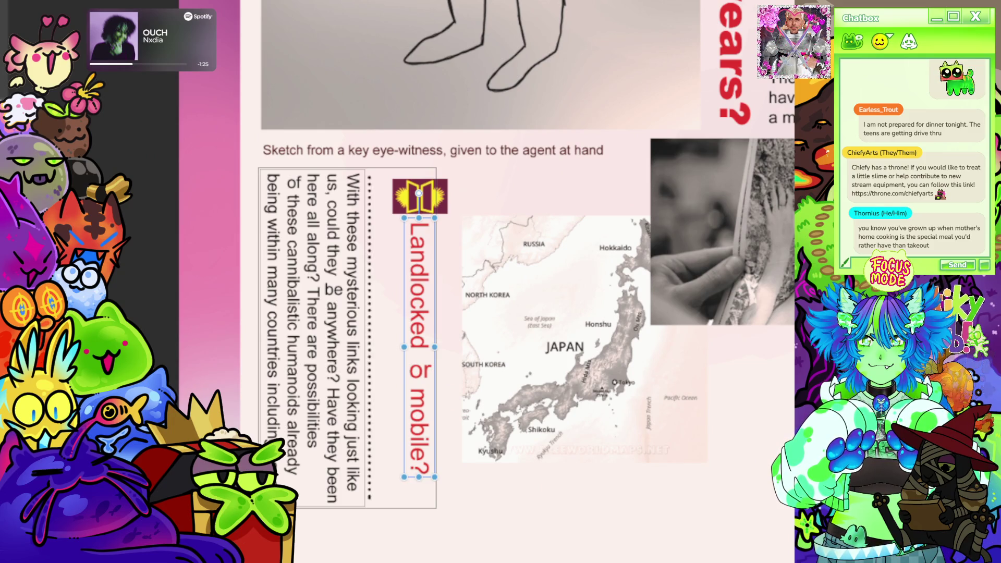
left_click(584, 485)
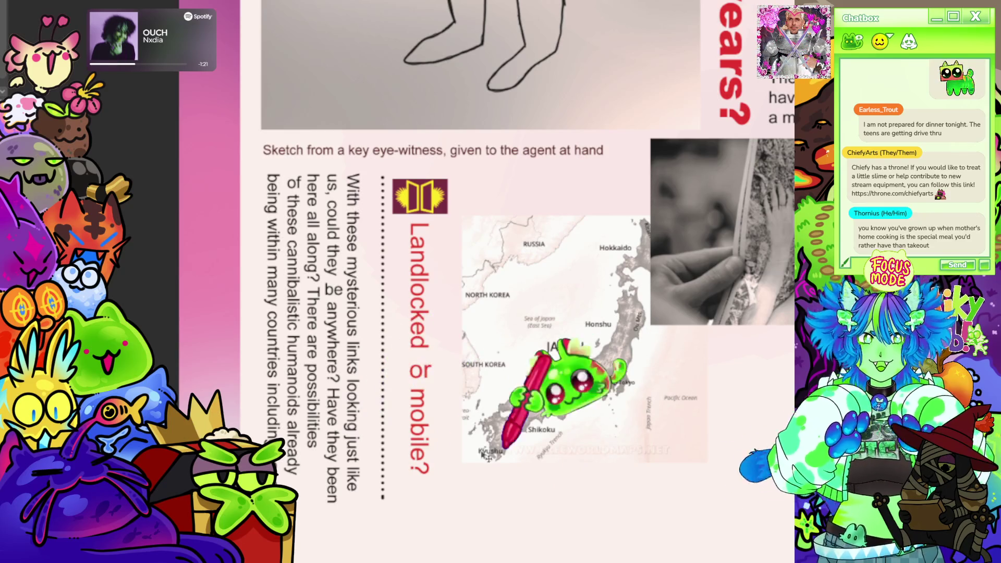
left_click(330, 309)
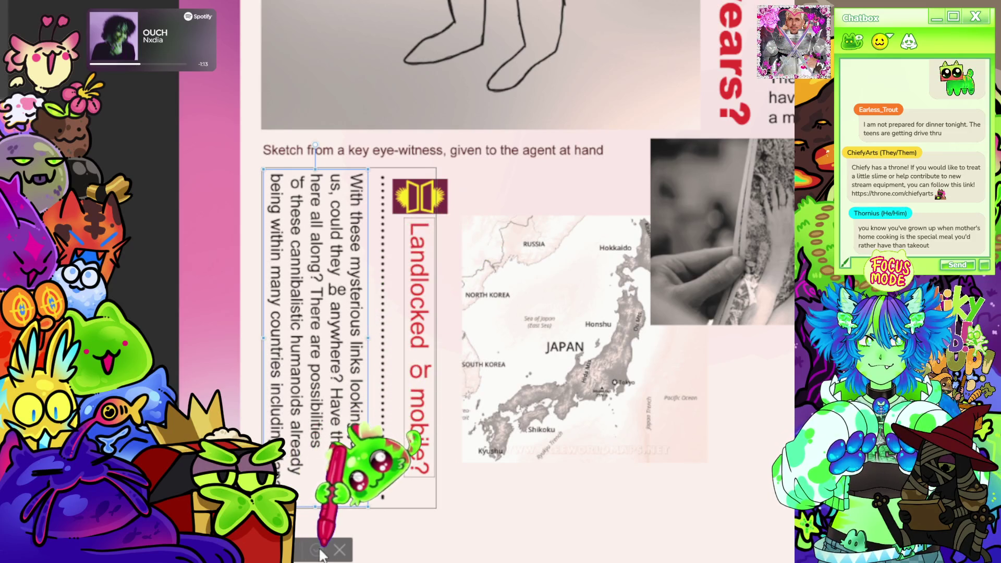
scroll(380, 290, "down", 5)
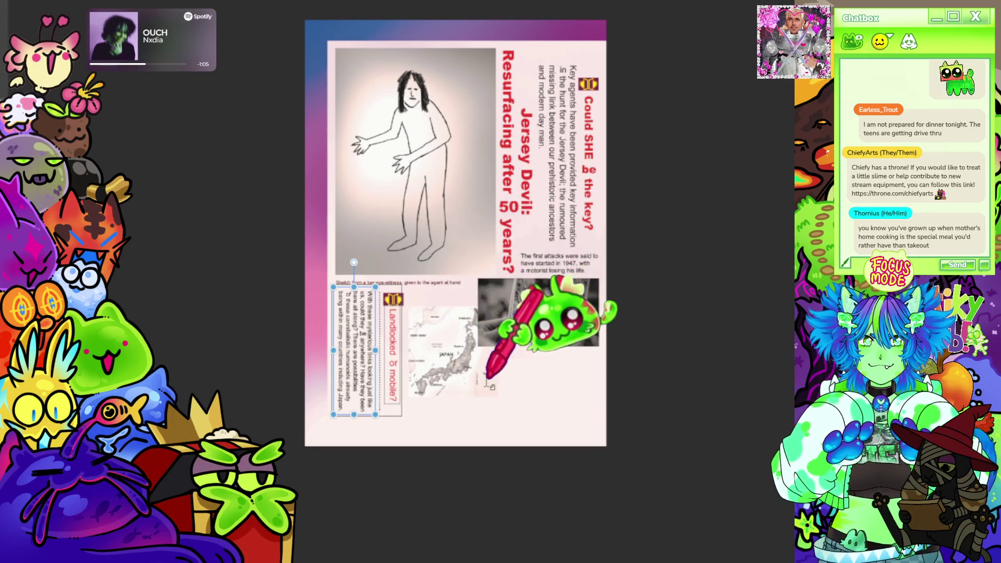
scroll(489, 380, "up", 5)
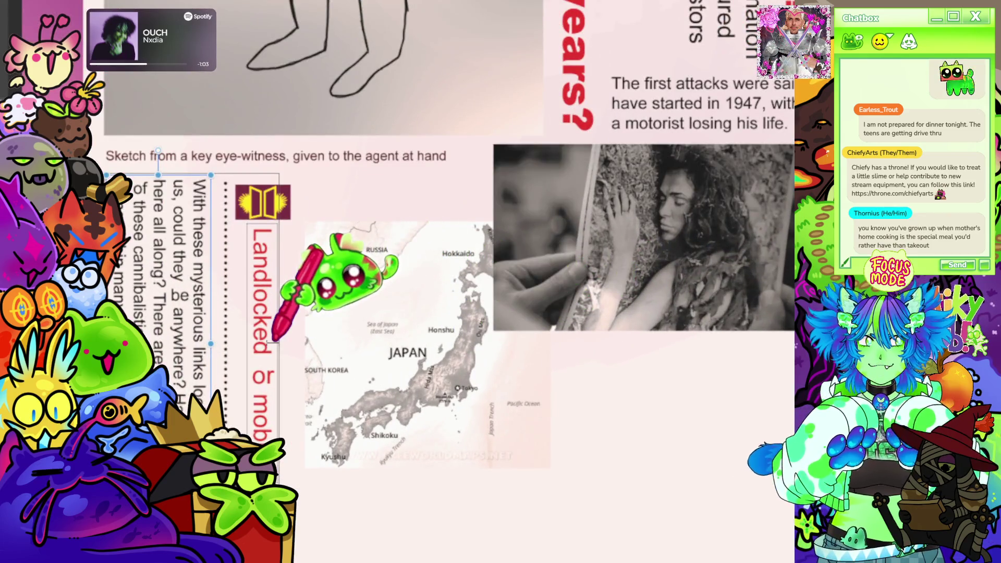
scroll(274, 337, "down", 5)
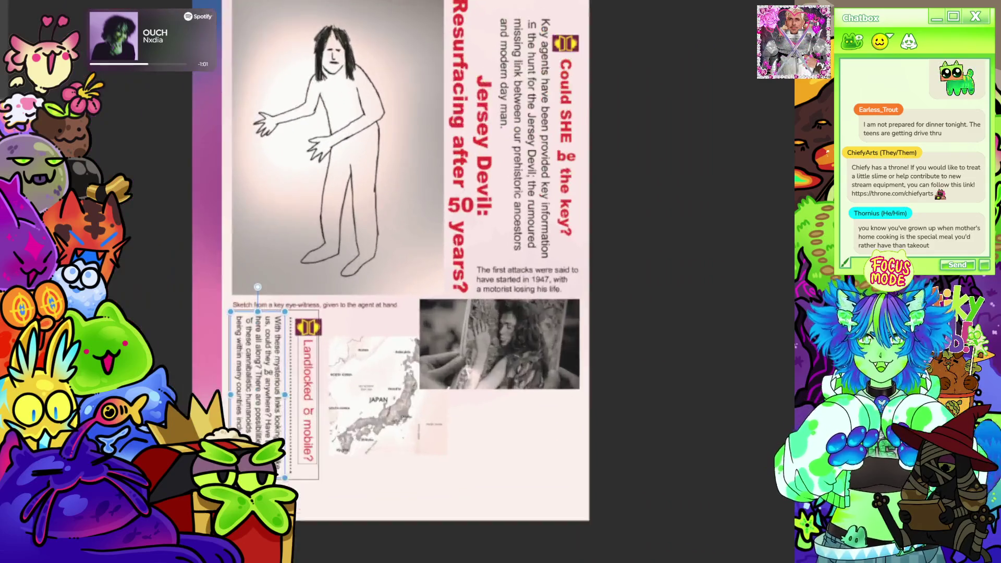
scroll(458, 313, "down", 3)
scroll(502, 402, "up", 5)
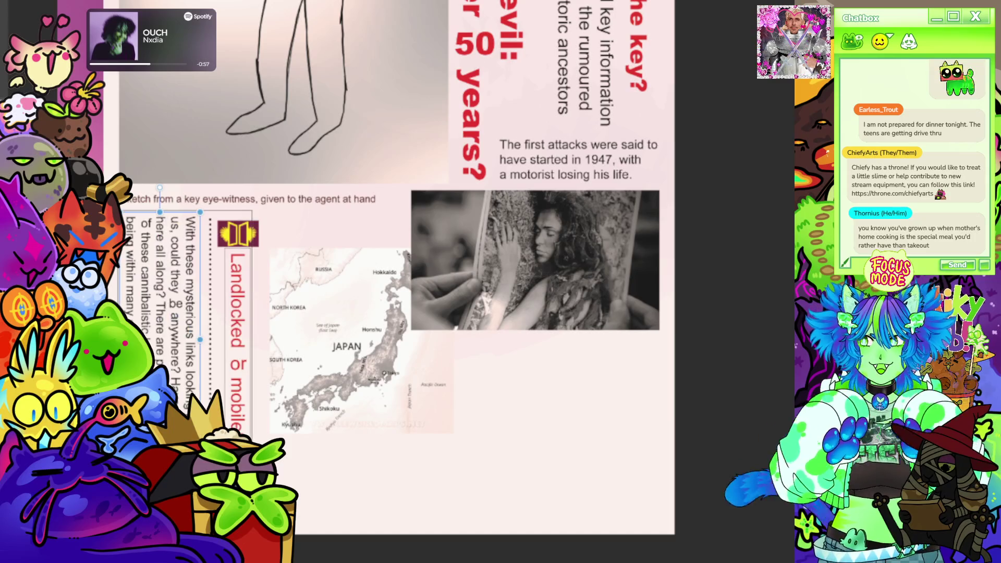
scroll(566, 329, "down", 1)
scroll(299, 407, "up", 4)
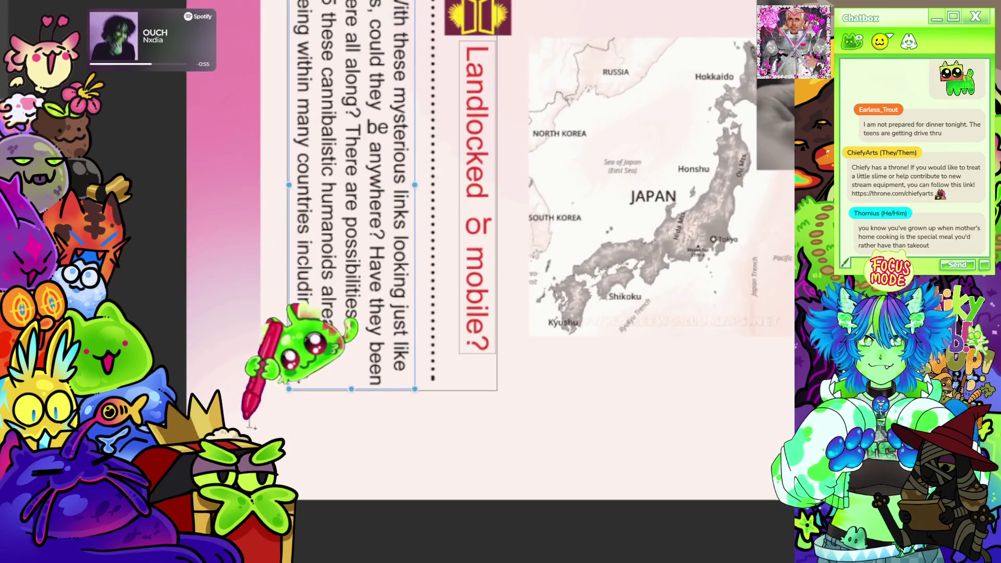
- Type the page number 12 at the page's bottom-left corner and zoom out to check it
left_click(299, 423)
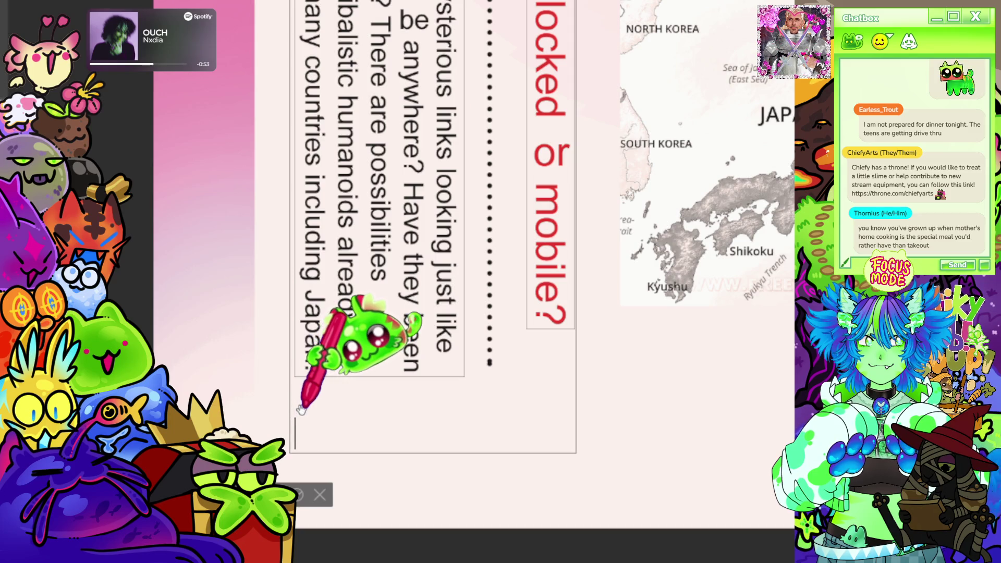
type("12")
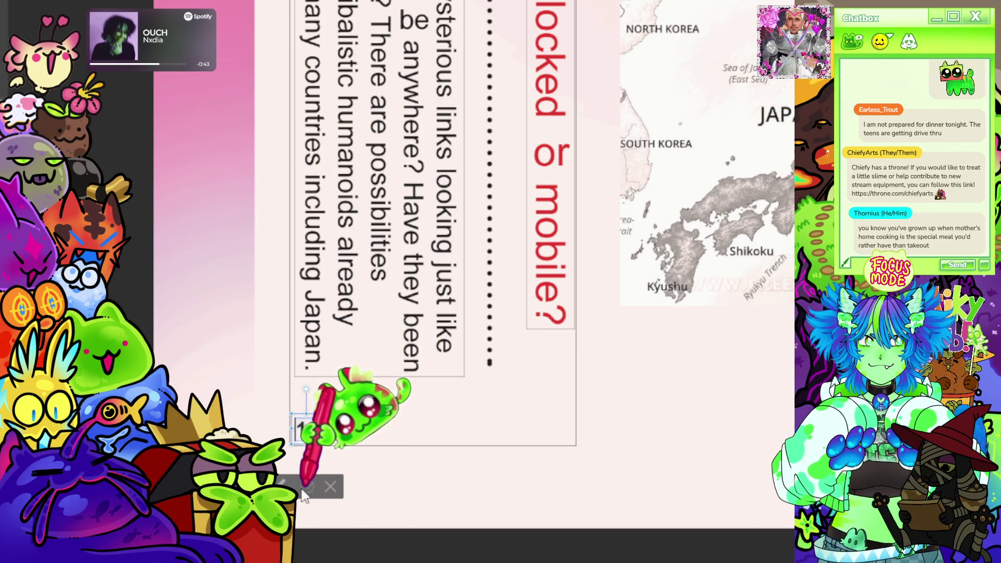
scroll(310, 443, "up", 5)
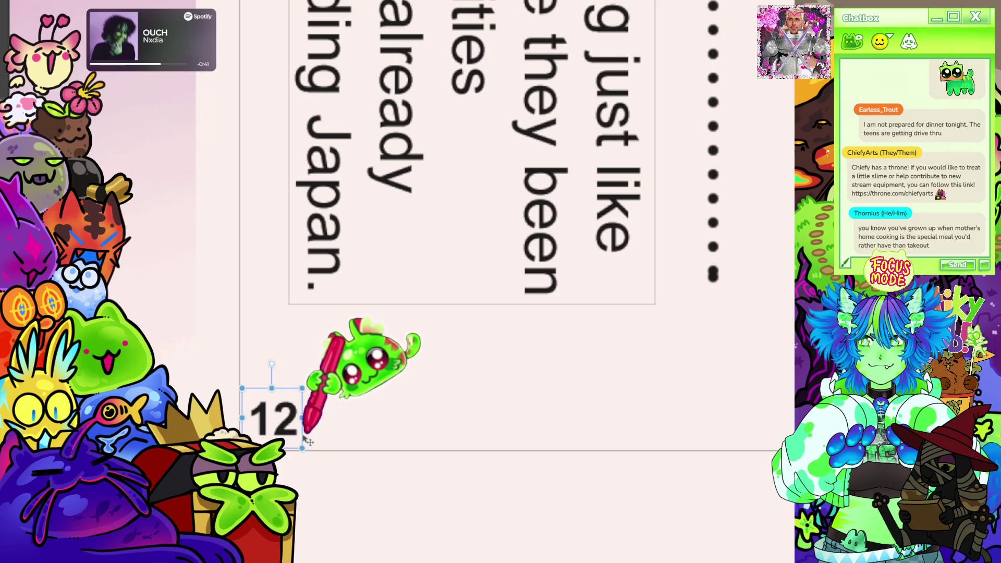
scroll(308, 442, "down", 3)
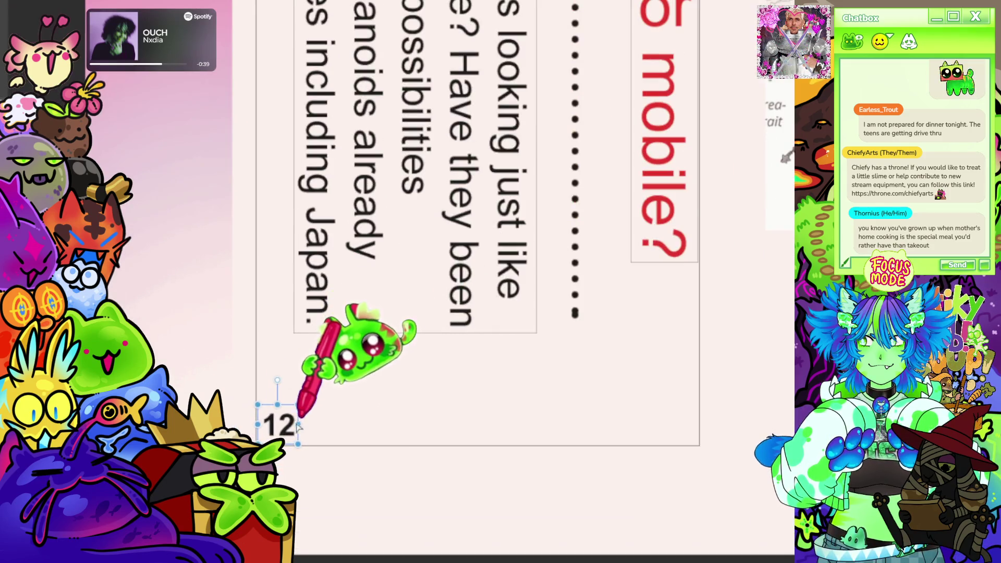
scroll(299, 427, "down", 2)
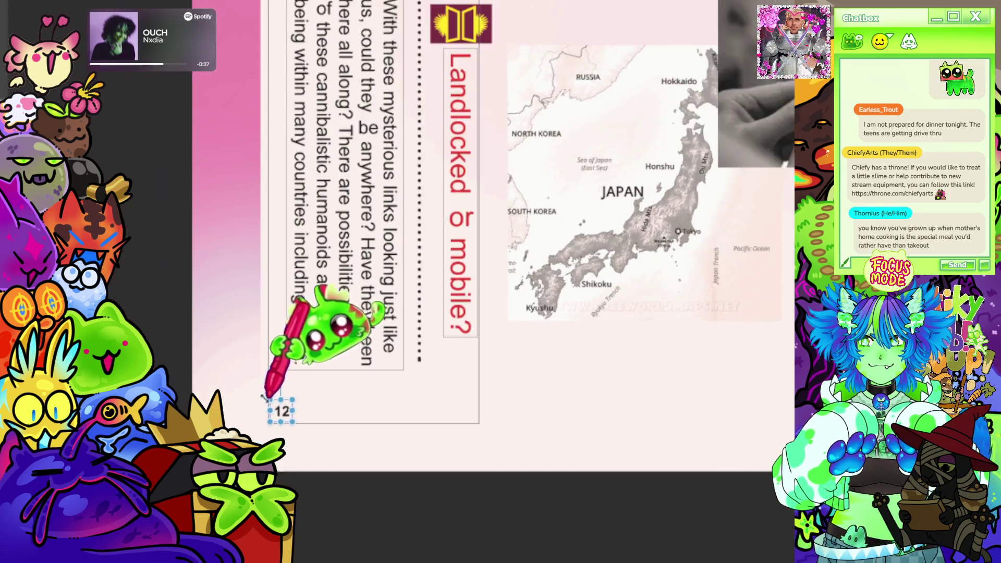
scroll(265, 398, "down", 4)
scroll(515, 302, "down", 1)
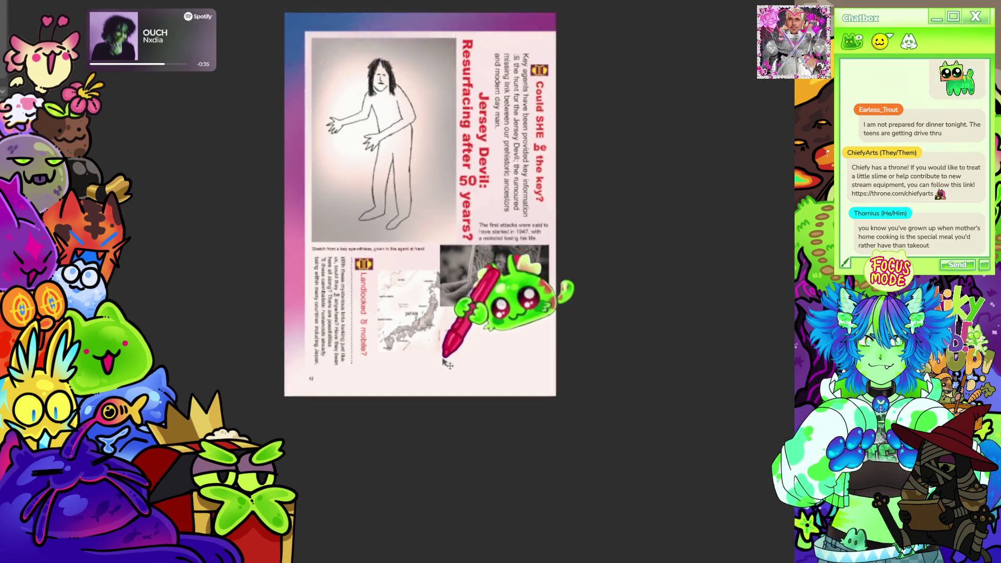
scroll(521, 219, "up", 5)
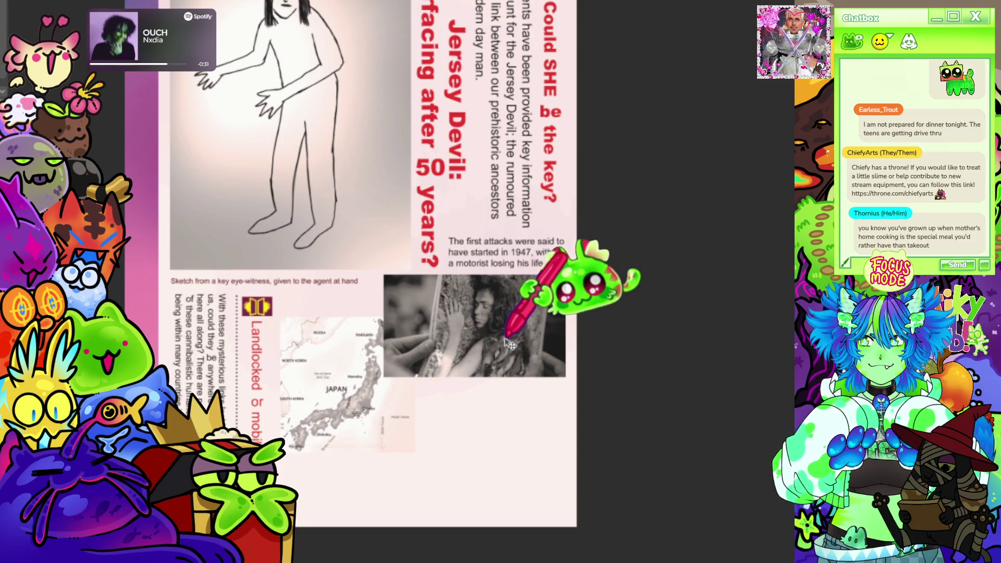
- Check the sketch caption, then create a new text box below the black-and-white photo
scroll(737, 437, "up", 1)
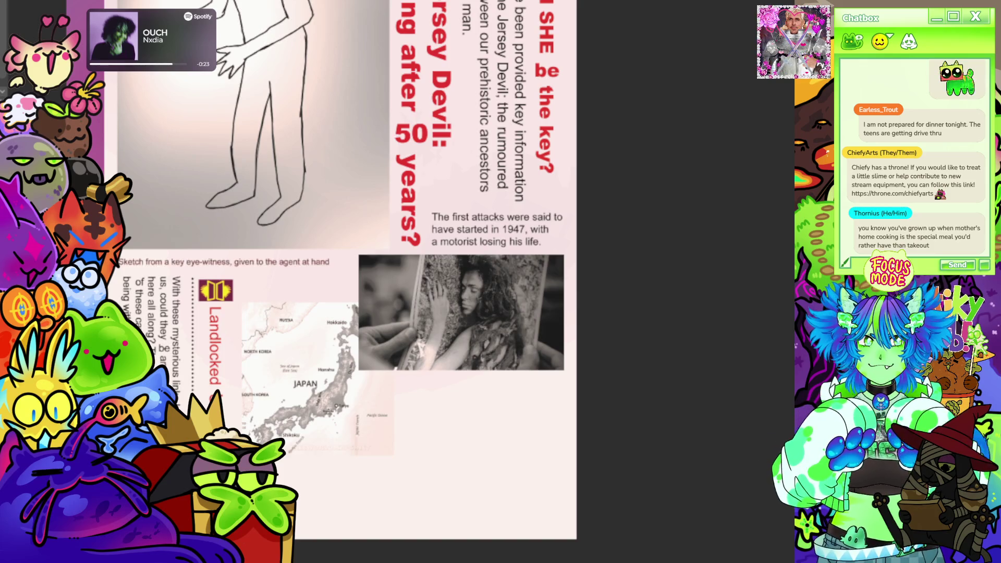
left_click(227, 261)
scroll(443, 336, "up", 1)
scroll(446, 344, "up", 1)
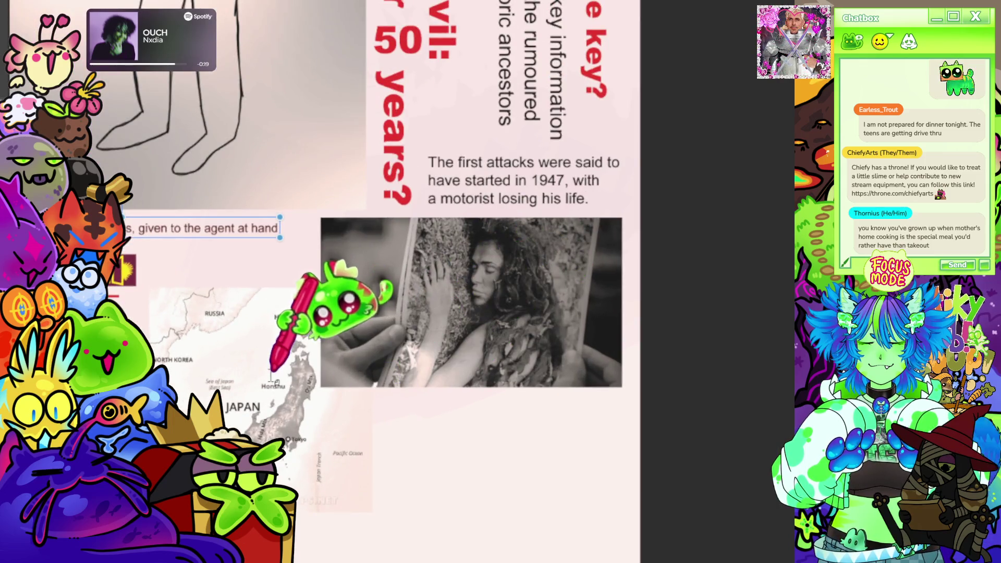
left_click(400, 410)
scroll(339, 380, "down", 1)
scroll(417, 387, "up", 1)
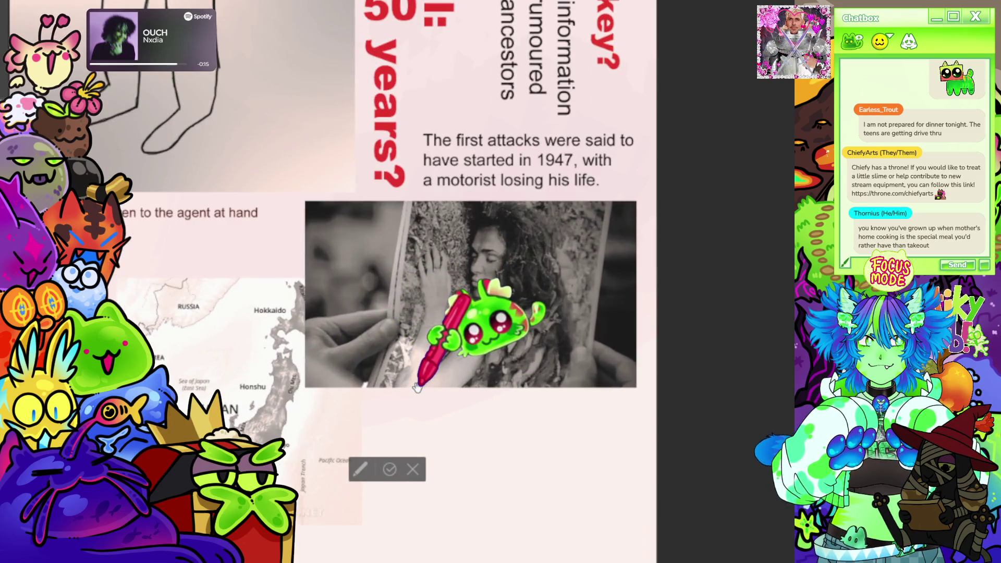
- Start the caption 'Photograph from the…' and nudge its box slightly up and left
type("Photograph from the sd")
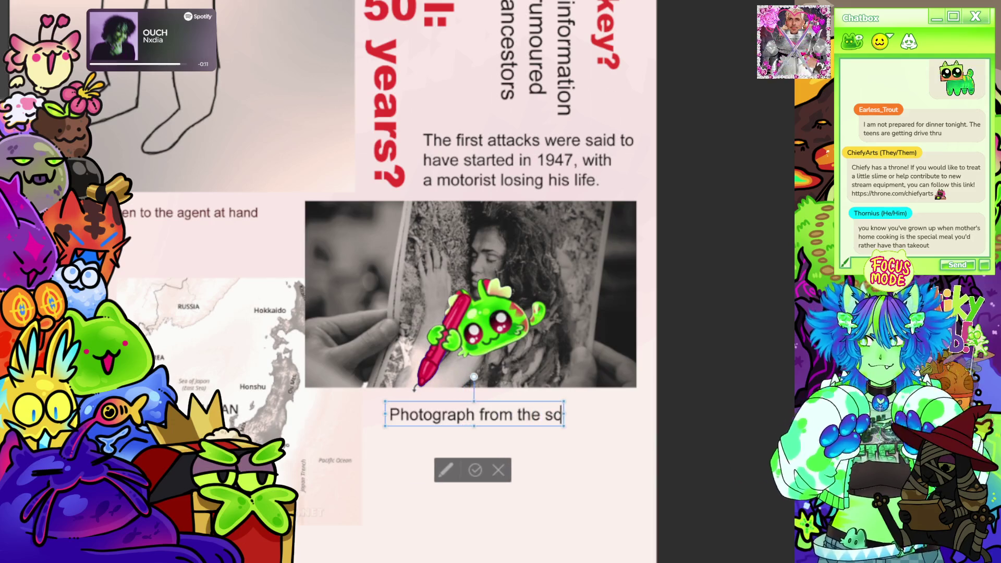
key("BackSpace")
type("cene o")
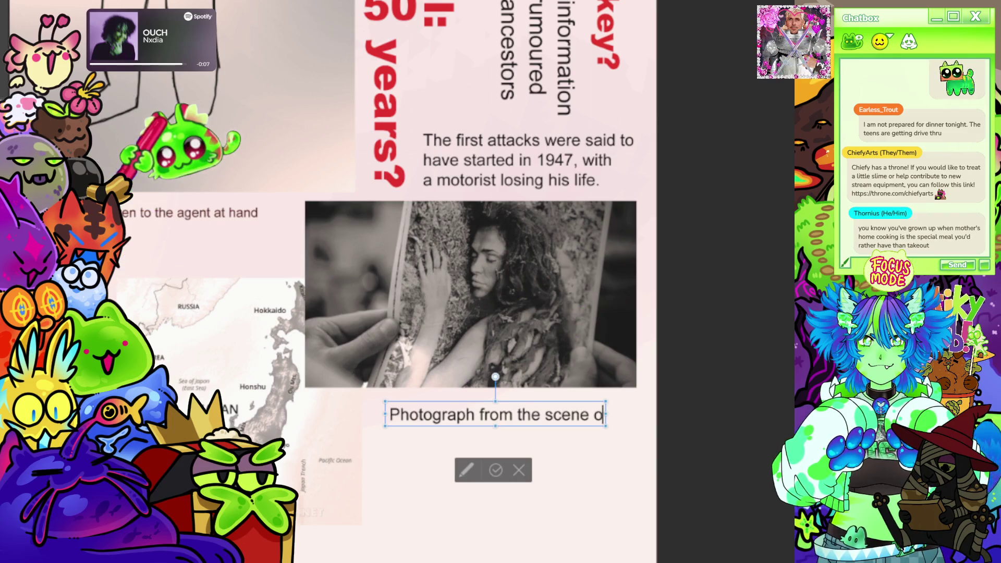
left_click(132, 212)
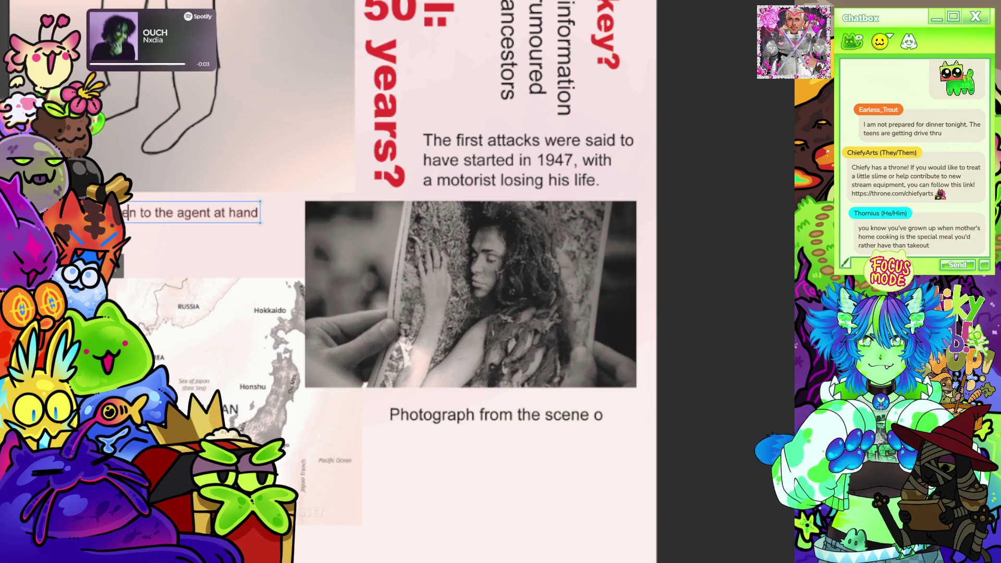
scroll(417, 281, "left", 3)
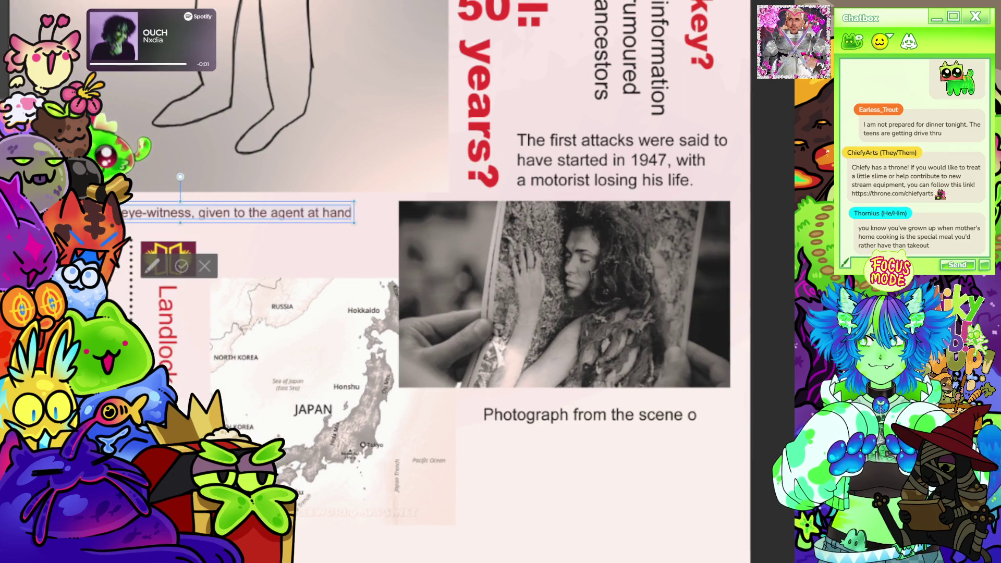
left_click(569, 422)
type("f the alleged")
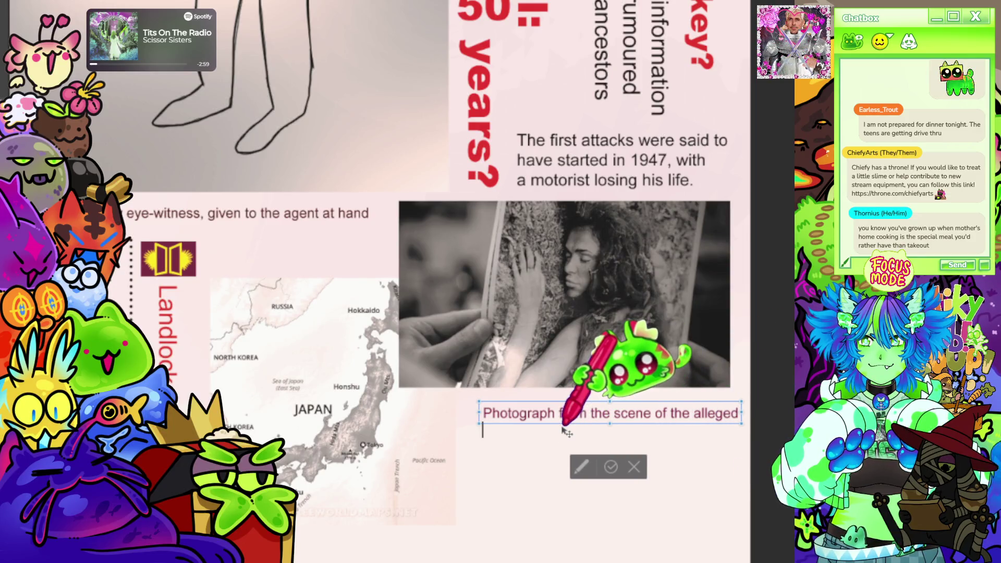
left_click_drag(564, 427, 553, 421)
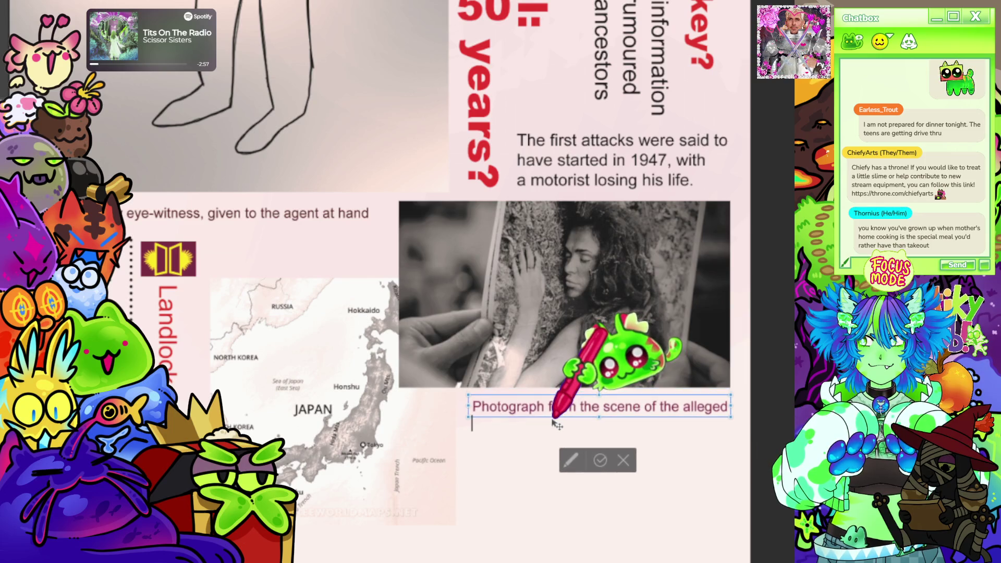
- Finish the caption about the alleged 'Jersey Devil' shot by local law enforcement, ending 'occult-minded alike.'
type("'Jersey D")
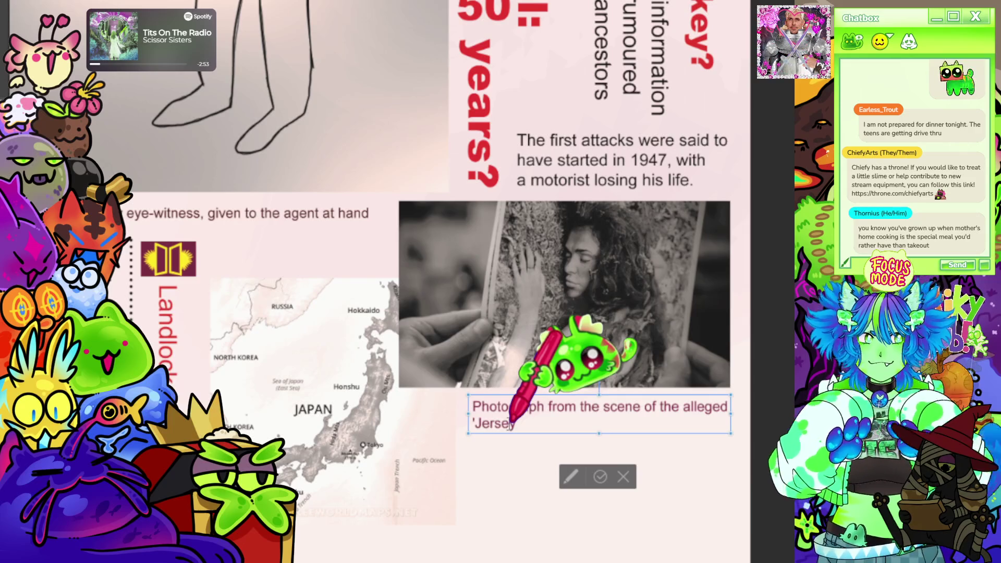
type("evil' or missing link. Subject wa")
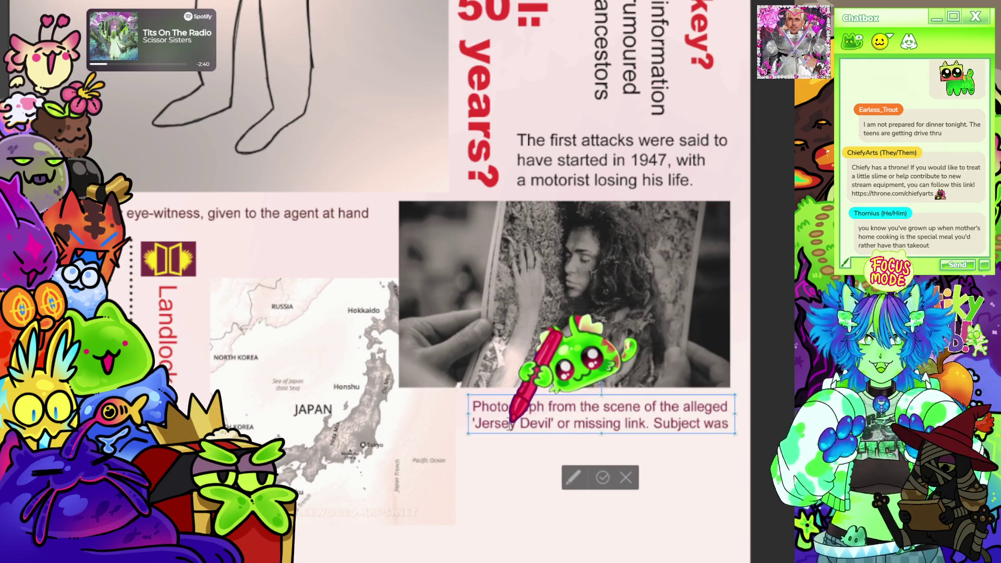
type("s")
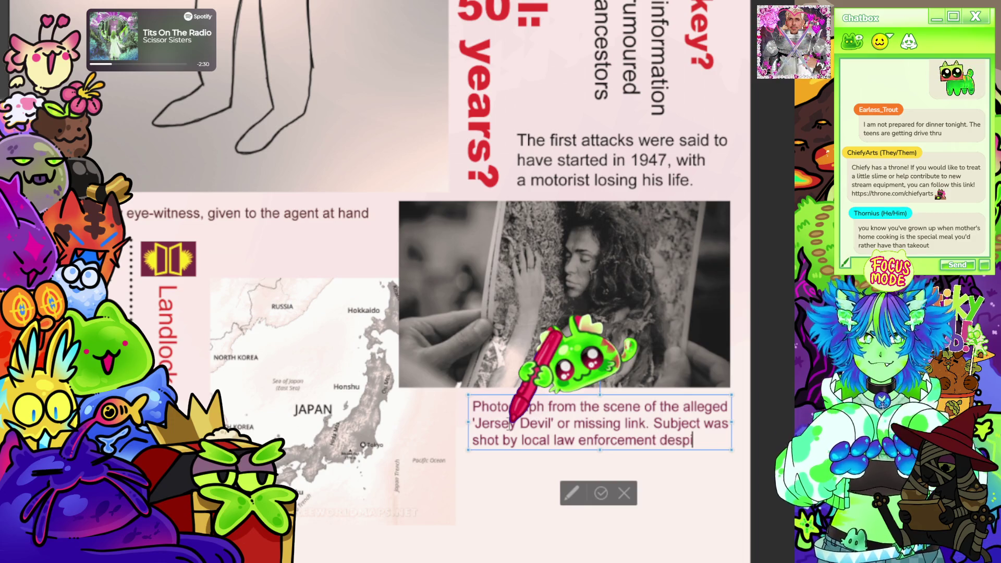
type("implications of such a rare find for")
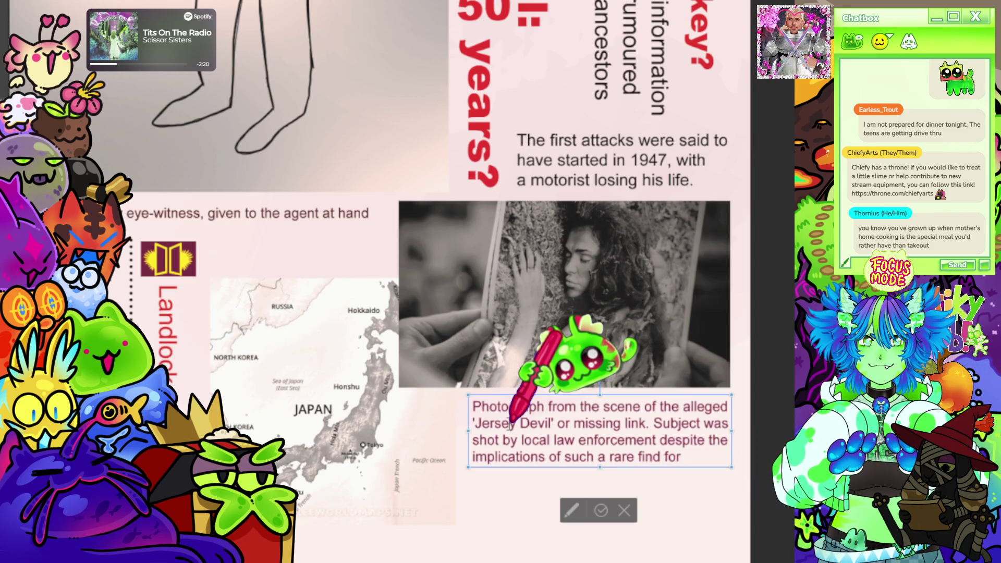
key("Return")
type("scientists and the occu")
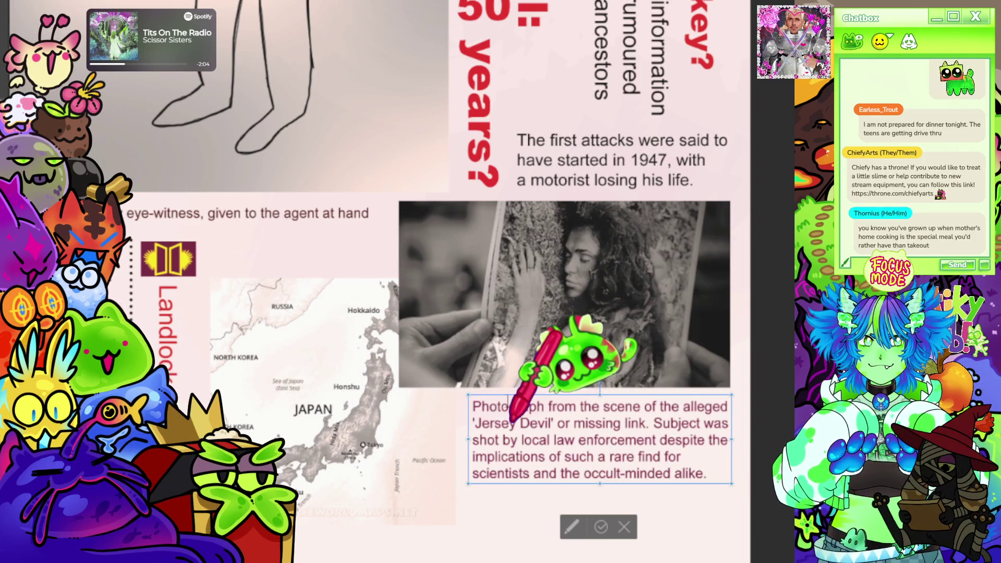
left_click(600, 527)
scroll(605, 443, "down", 5)
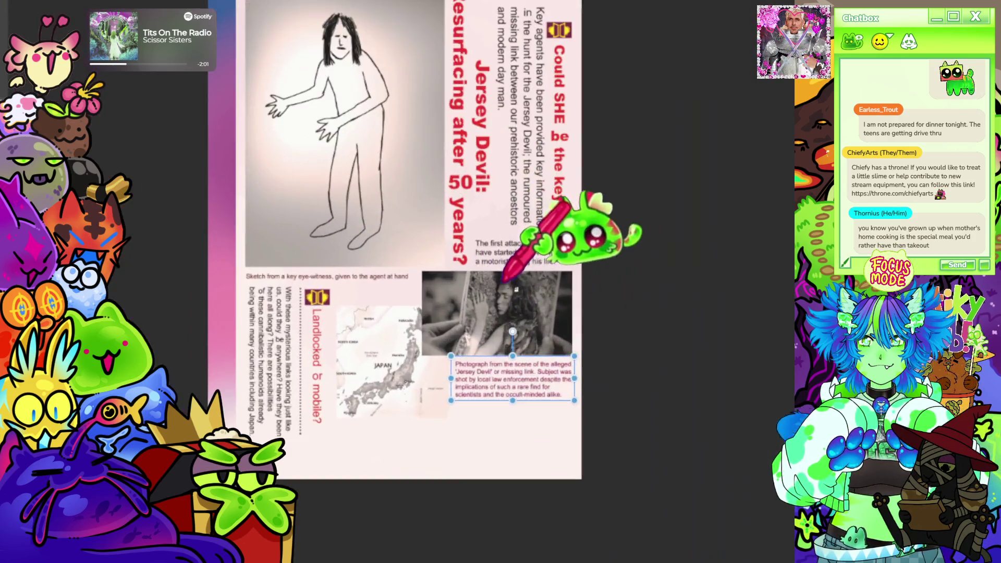
scroll(503, 279, "up", 2)
scroll(219, 192, "down", 2)
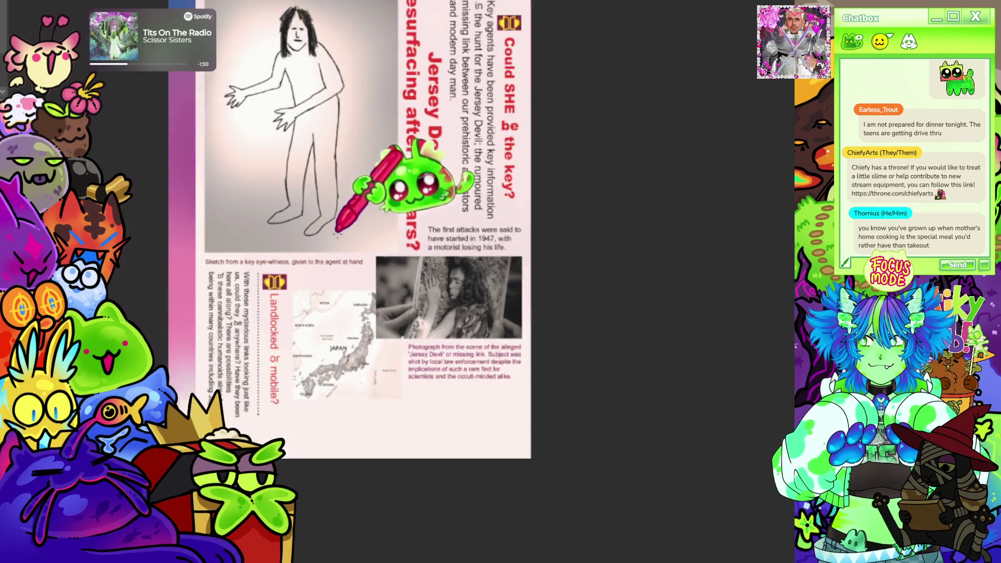
scroll(476, 300, "down", 1)
scroll(480, 364, "down", 2)
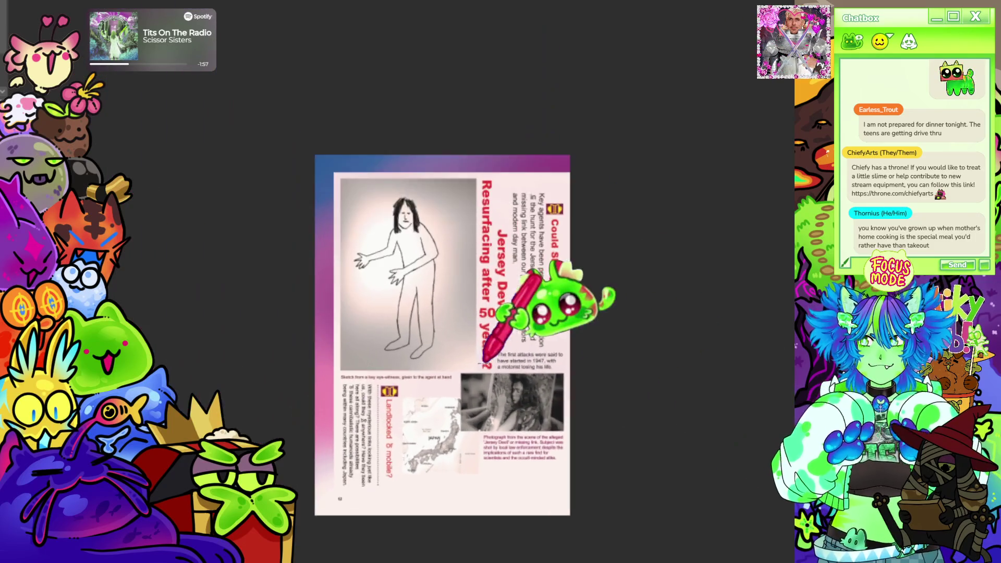
scroll(626, 407, "down", 1)
scroll(632, 412, "up", 1)
scroll(469, 376, "down", 1)
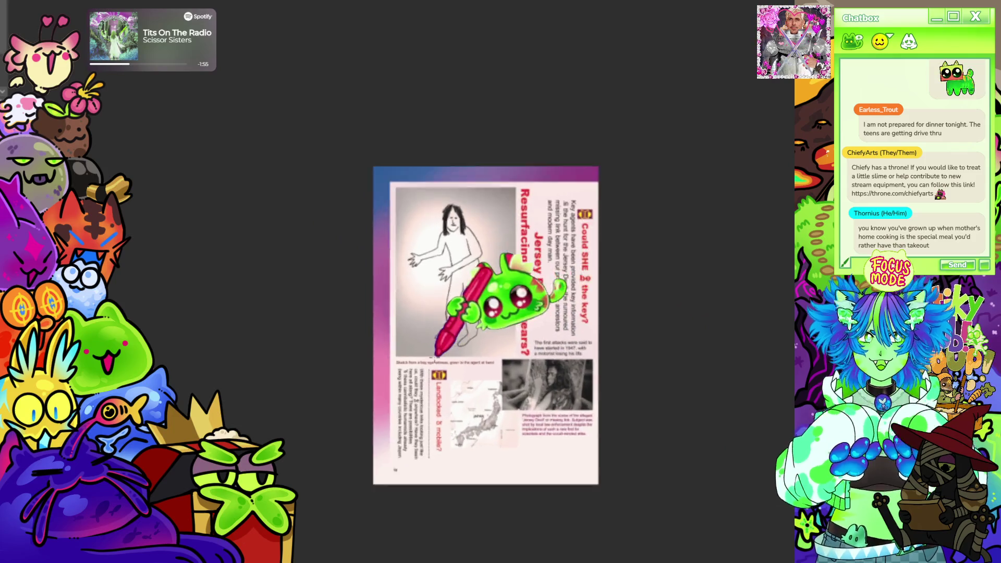
scroll(436, 355, "up", 2)
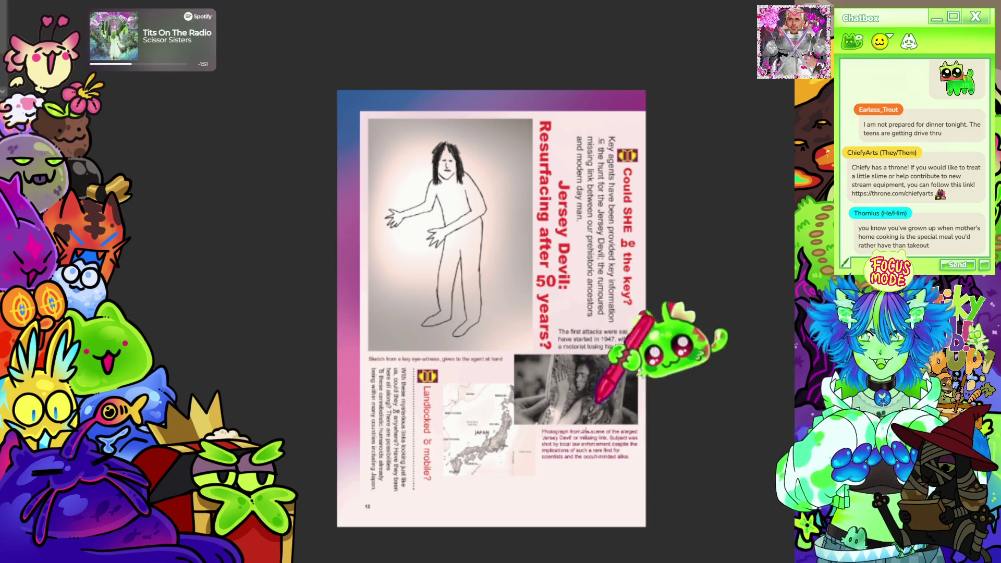
scroll(599, 360, "up", 3)
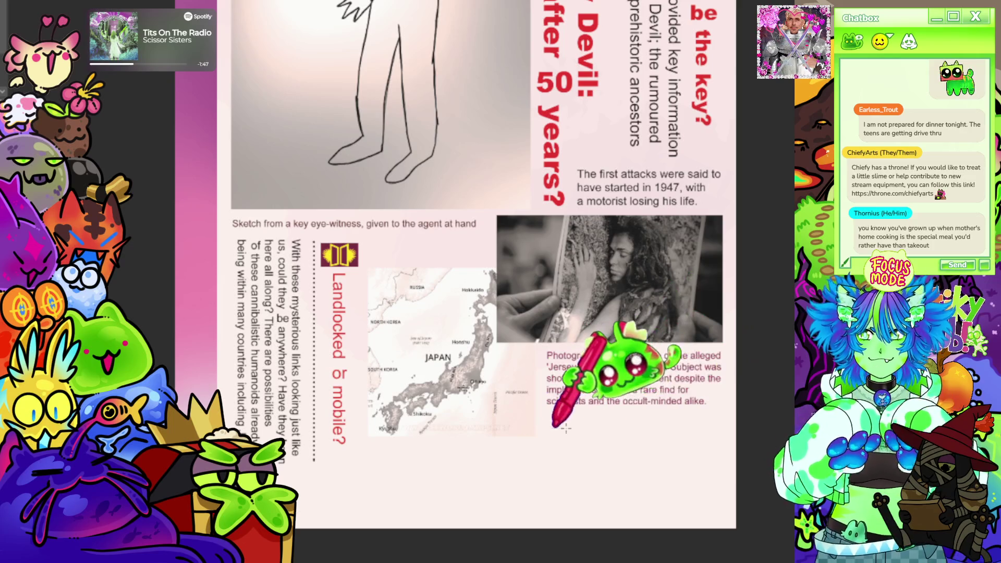
scroll(518, 464, "up", 3)
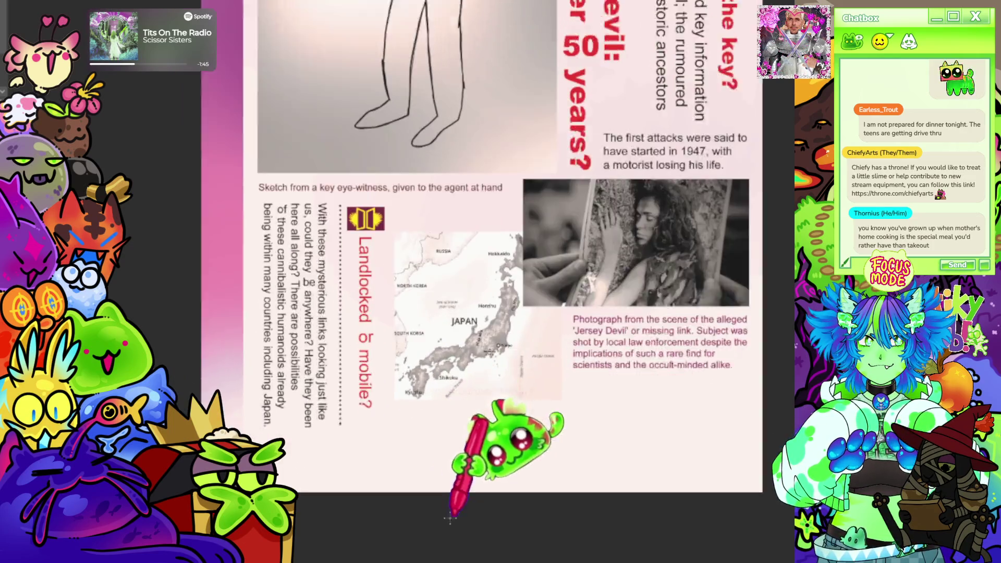
scroll(474, 380, "down", 4)
scroll(504, 192, "down", 2)
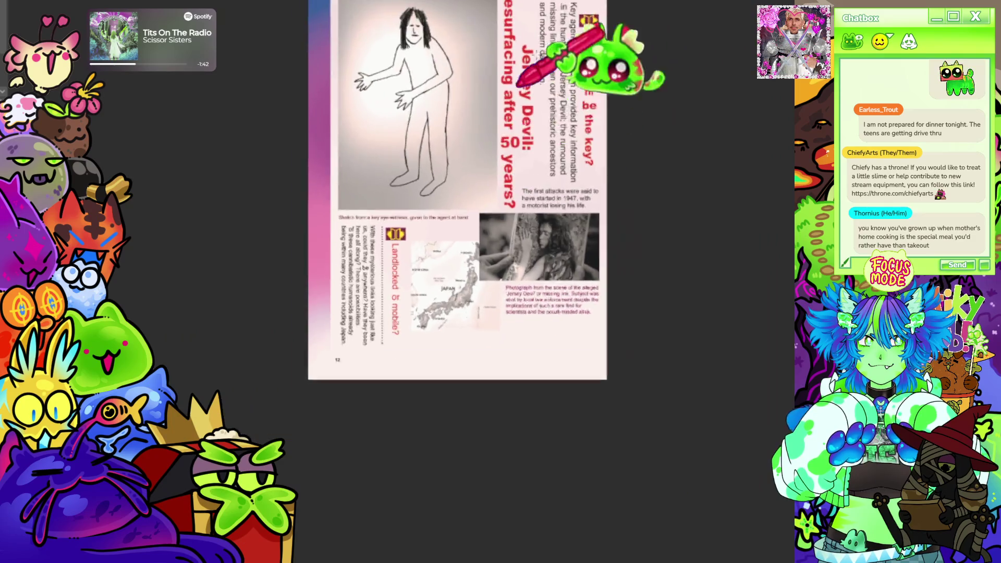
scroll(600, 31, "up", 3)
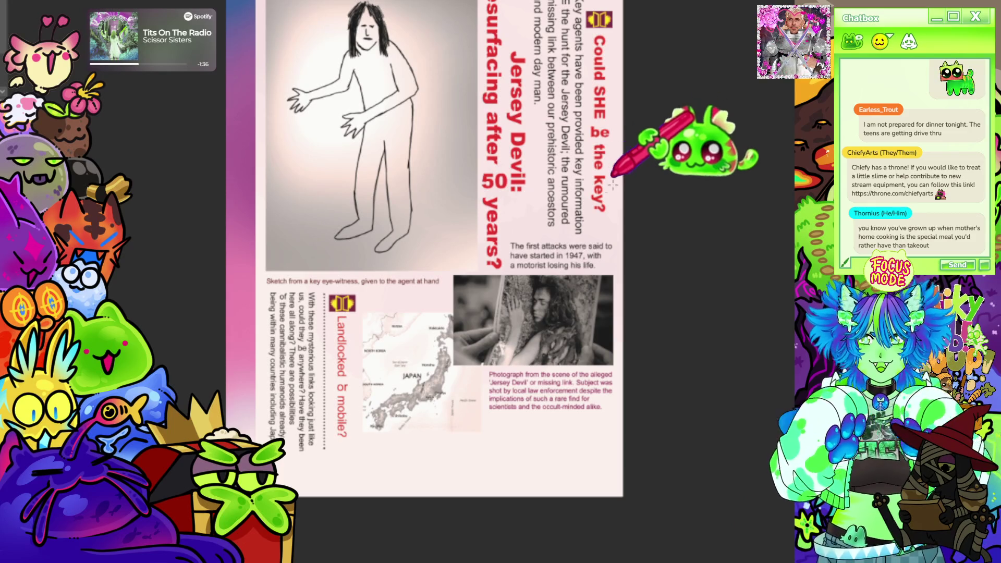
scroll(570, 279, "down", 2)
scroll(607, 312, "up", 2)
scroll(552, 266, "down", 2)
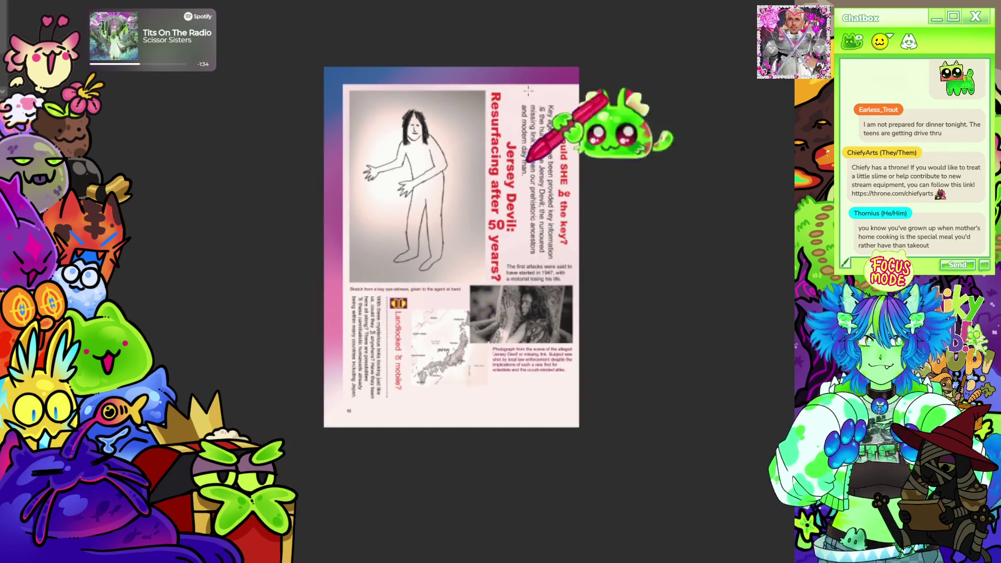
scroll(570, 202, "up", 4)
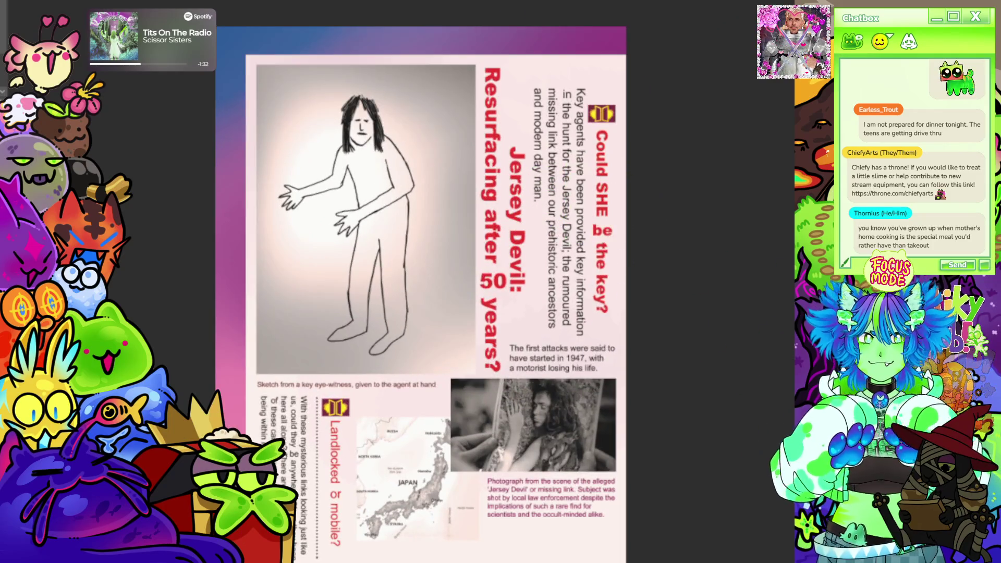
scroll(673, 172, "down", 2)
scroll(659, 334, "up", 3)
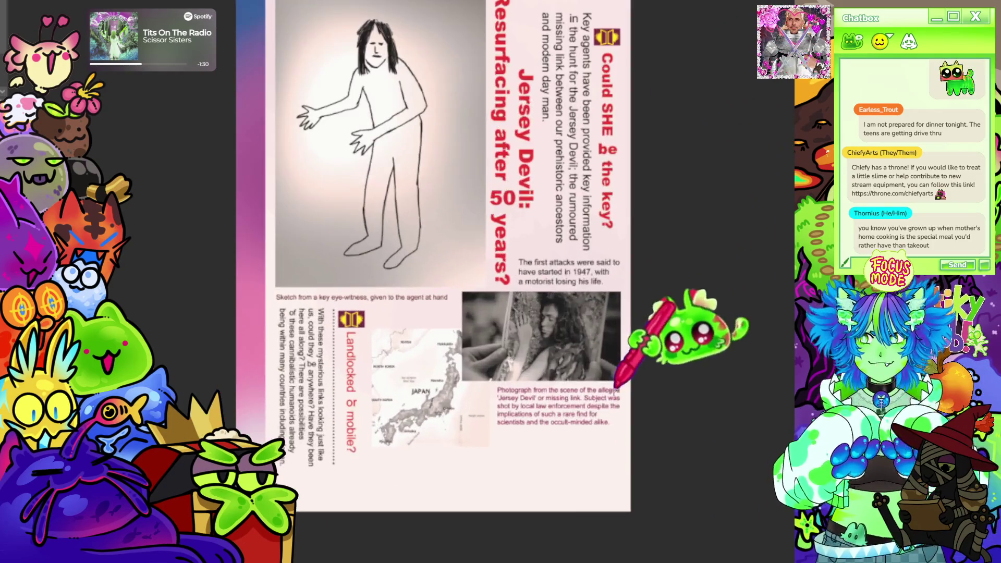
scroll(579, 417, "up", 4)
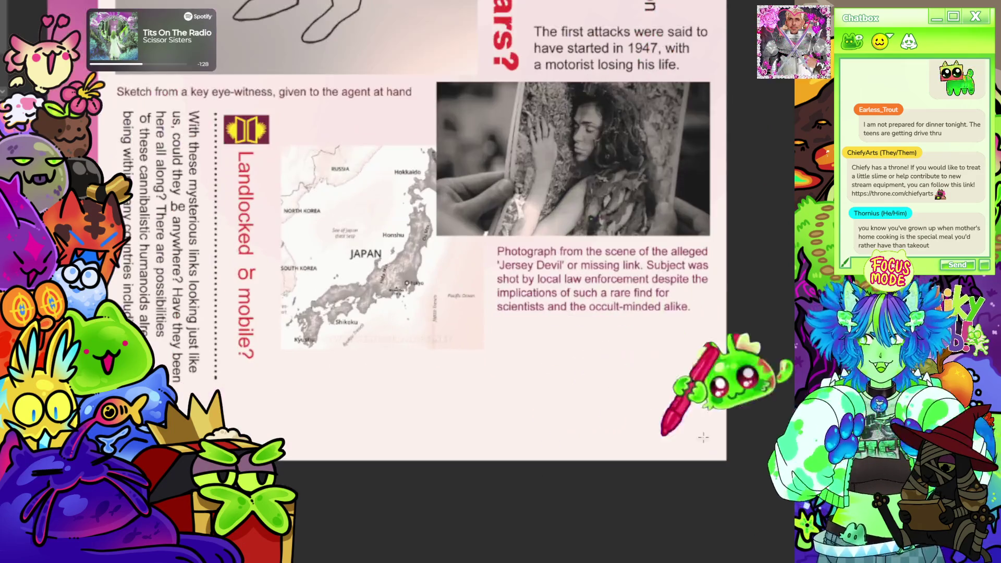
- Rotate a copy of the vertical dotted divider to horizontal and place it under the photo caption
left_click_drag(392, 112, 391, 381)
key("ctrl+t")
mouse_move(482, 104)
left_mouse_down()
mouse_move(332, 63)
mouse_move(265, 63)
left_mouse_up()
mouse_move(432, 247)
left_mouse_down()
mouse_move(609, 327)
mouse_move(627, 322)
mouse_move(625, 339)
mouse_move(630, 325)
mouse_move(614, 324)
left_mouse_up()
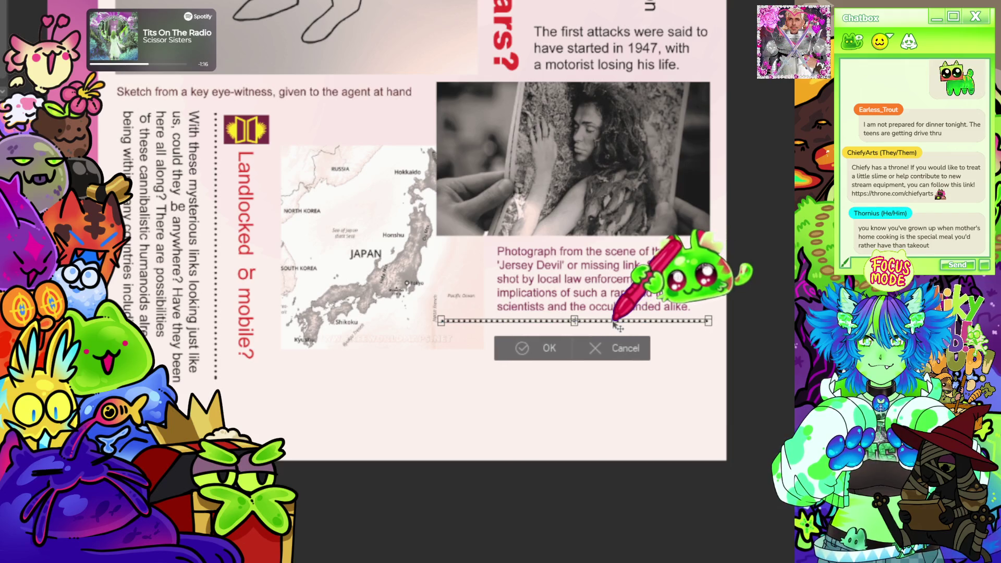
scroll(617, 326, "down", 5)
scroll(615, 323, "up", 4)
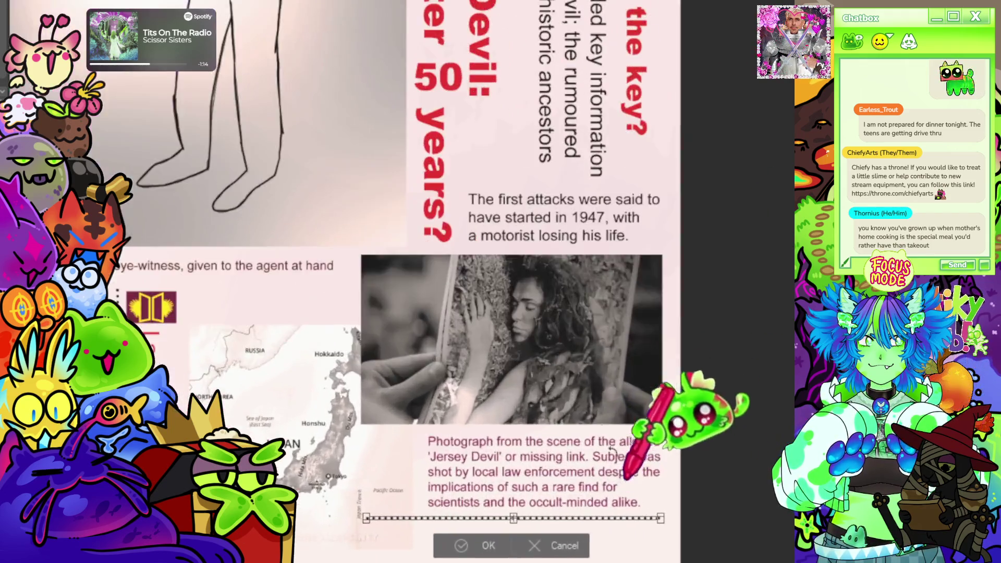
scroll(615, 323, "down", 3)
scroll(514, 280, "up", 5)
scroll(513, 280, "up", 2)
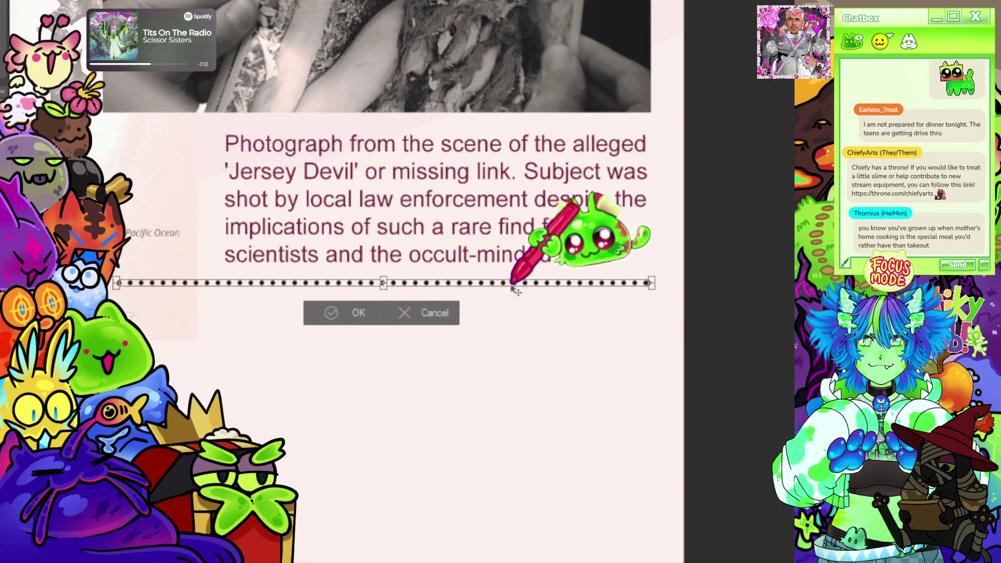
left_click(333, 317)
mouse_move(113, 258)
left_mouse_down()
mouse_move(153, 290)
mouse_move(222, 320)
left_mouse_up()
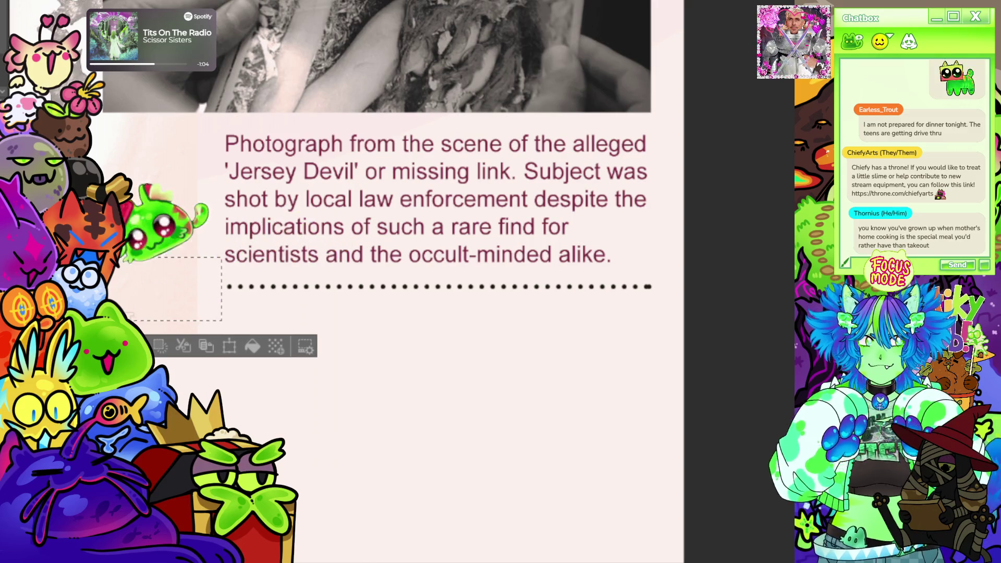
scroll(128, 235, "down", 2)
- Clear the selection and enter text editing on the 'Key agents have been provided' paragraph
key("ctrl+d")
scroll(271, 292, "down", 3)
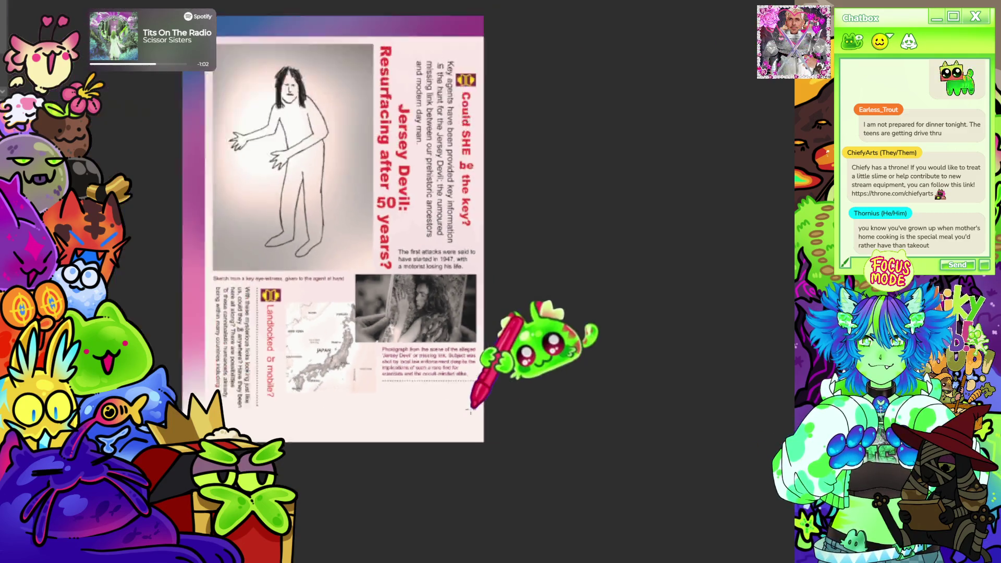
scroll(491, 334, "up", 2)
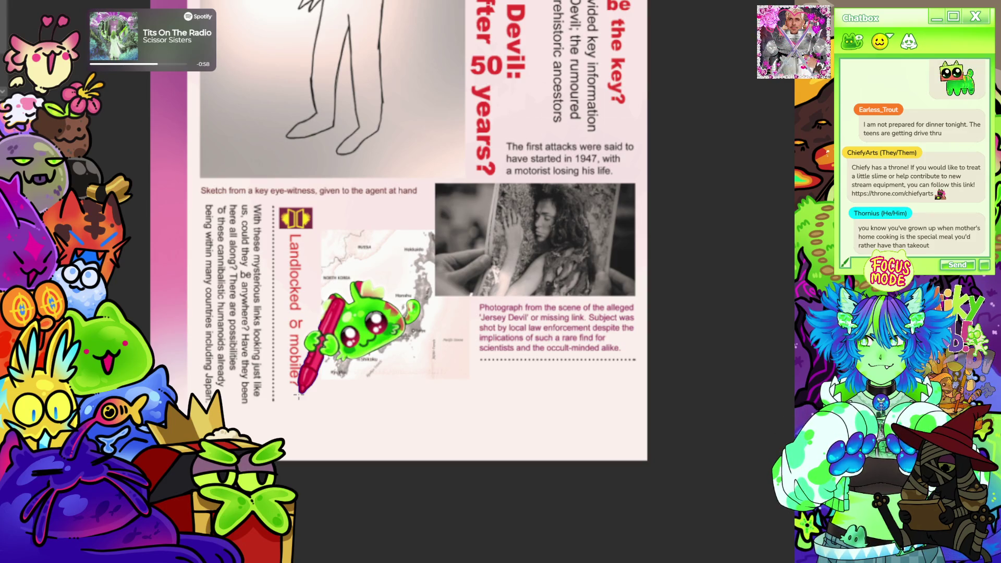
scroll(298, 395, "down", 3)
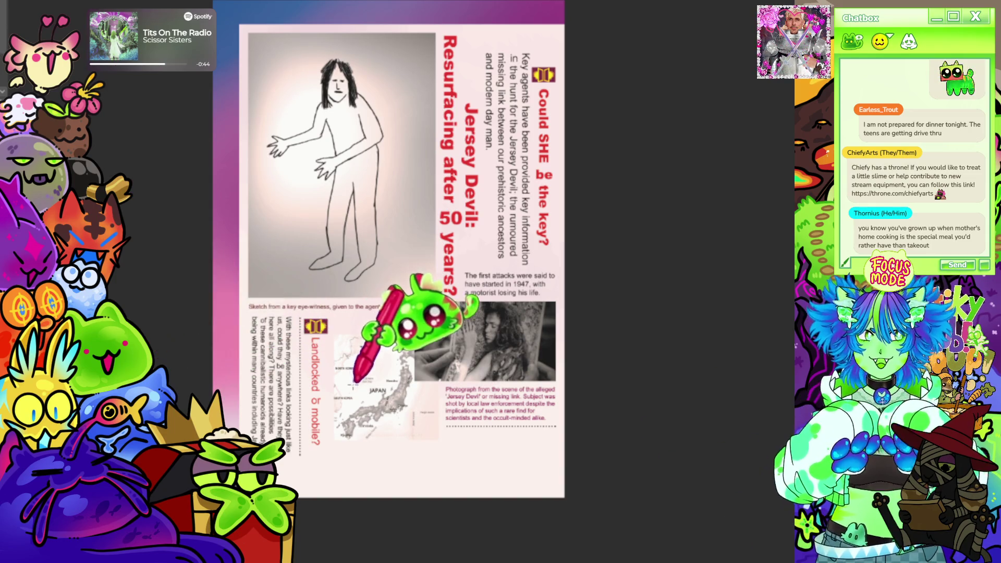
left_click(268, 365)
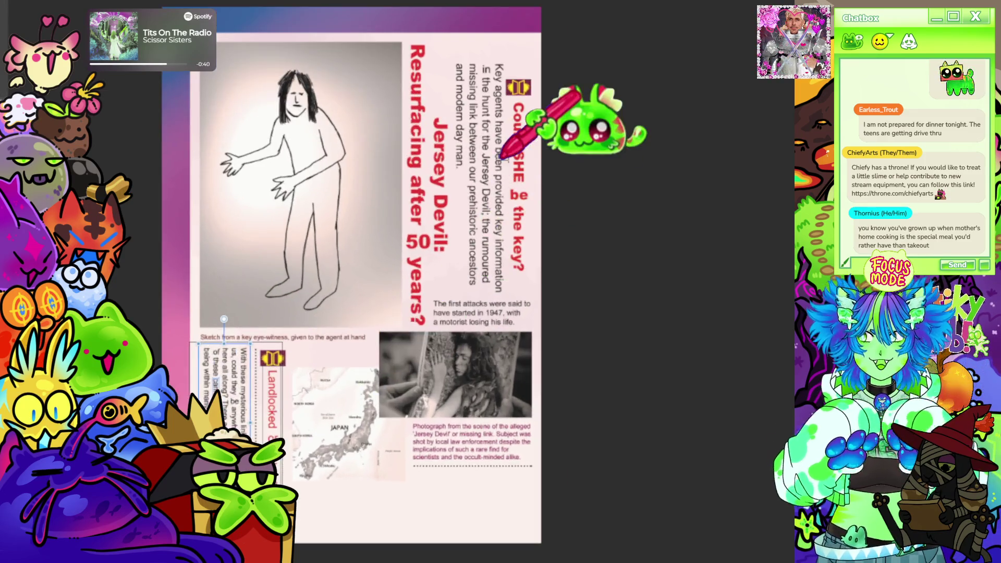
left_click(480, 176)
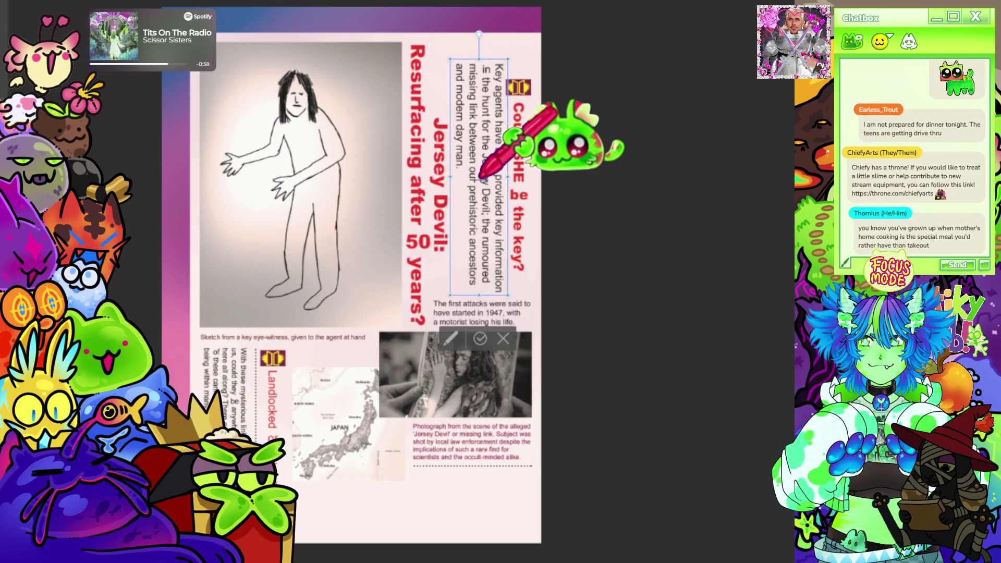
double_click(481, 177)
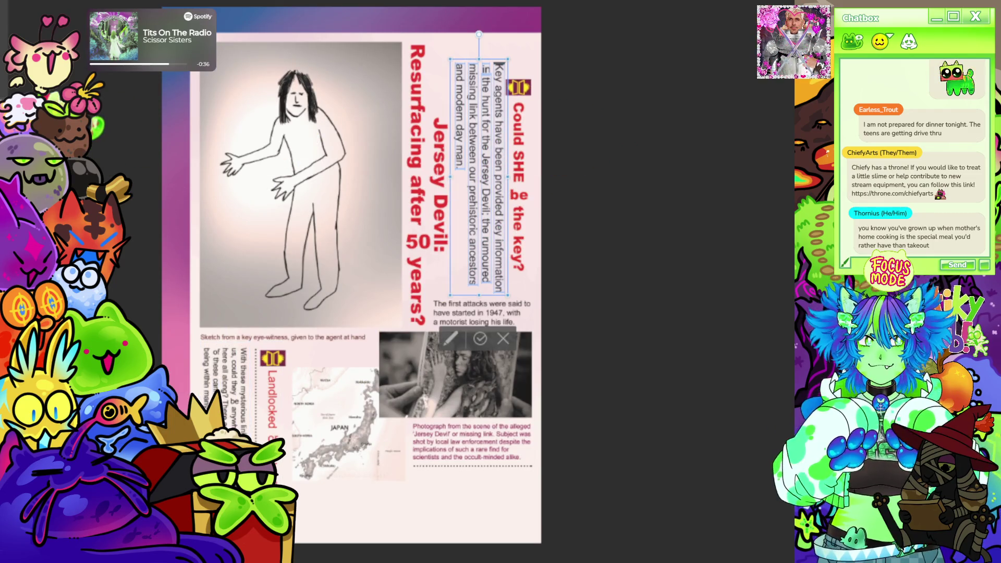
- Lower the paragraph's font size two steps and shift it slightly right
key("ctrl+shift+comma")
key("ctrl+shift+comma")
key("ctrl+shift+comma")
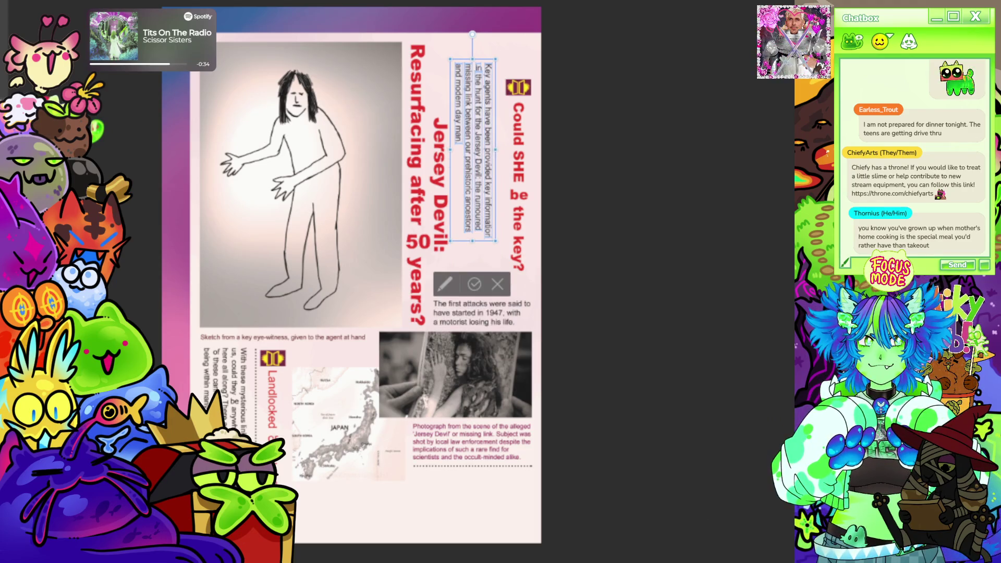
key("ctrl+shift+comma")
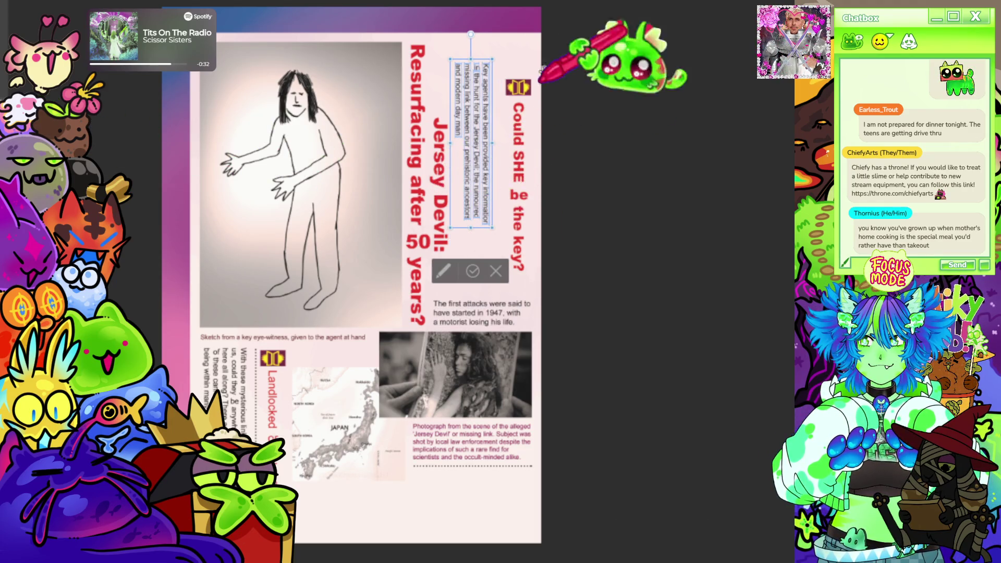
scroll(543, 69, "up", 3)
mouse_move(466, 271)
left_mouse_down()
mouse_move(490, 273)
mouse_move(497, 246)
left_mouse_up()
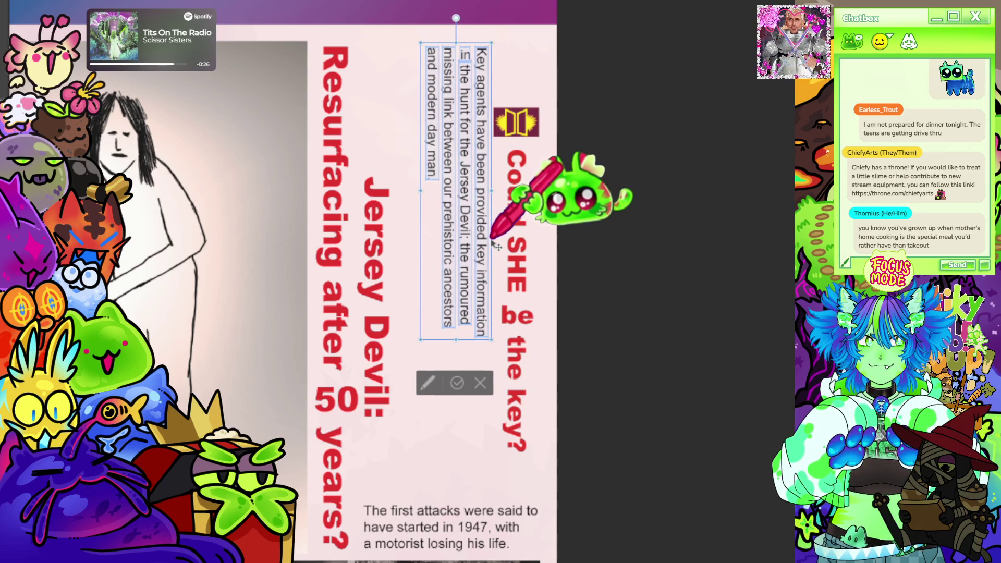
- Rewrap the paragraph into three longer lines and begin 'The Devil was reportedly targeting…' on a new line
left_click(464, 55)
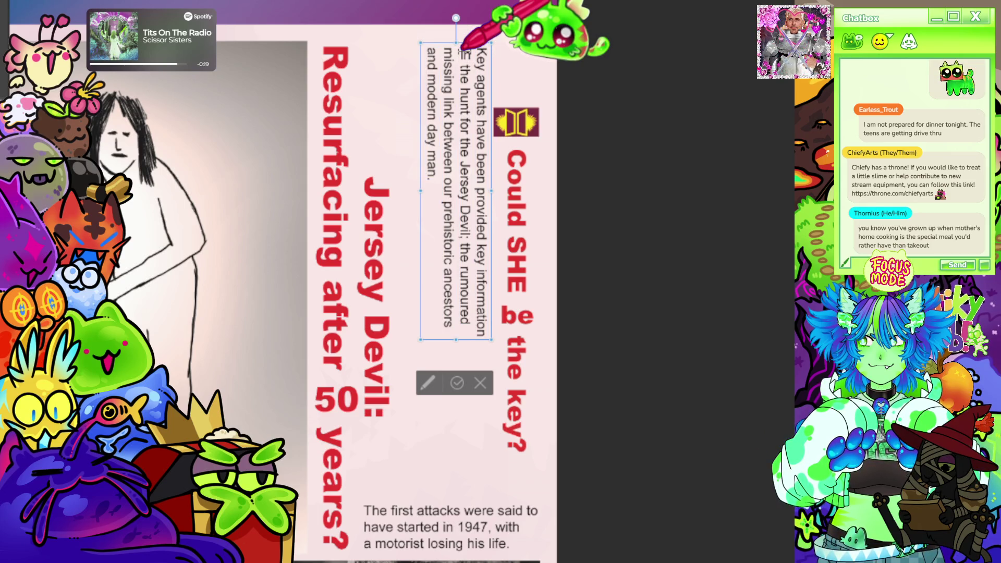
key("BackSpace")
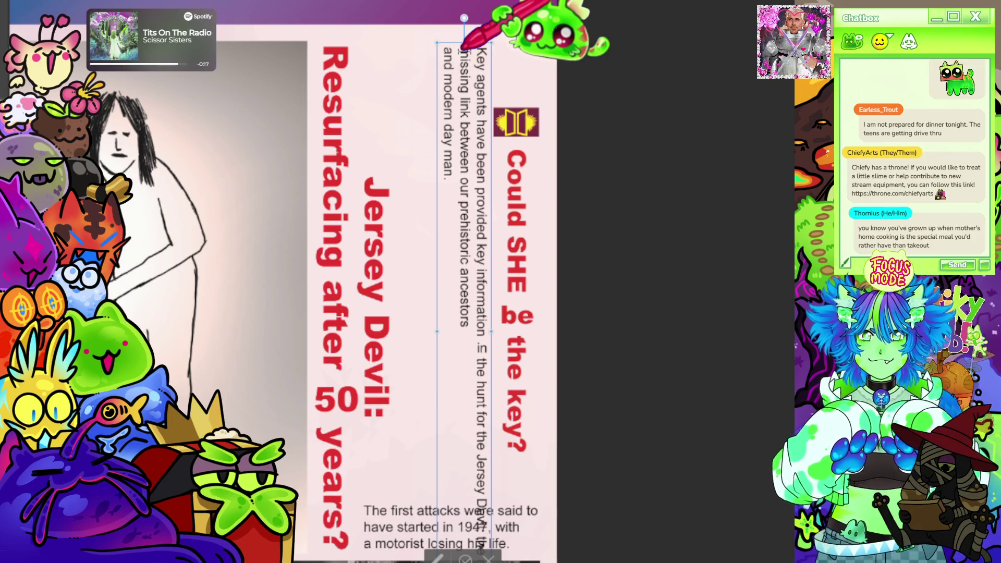
left_click(480, 449)
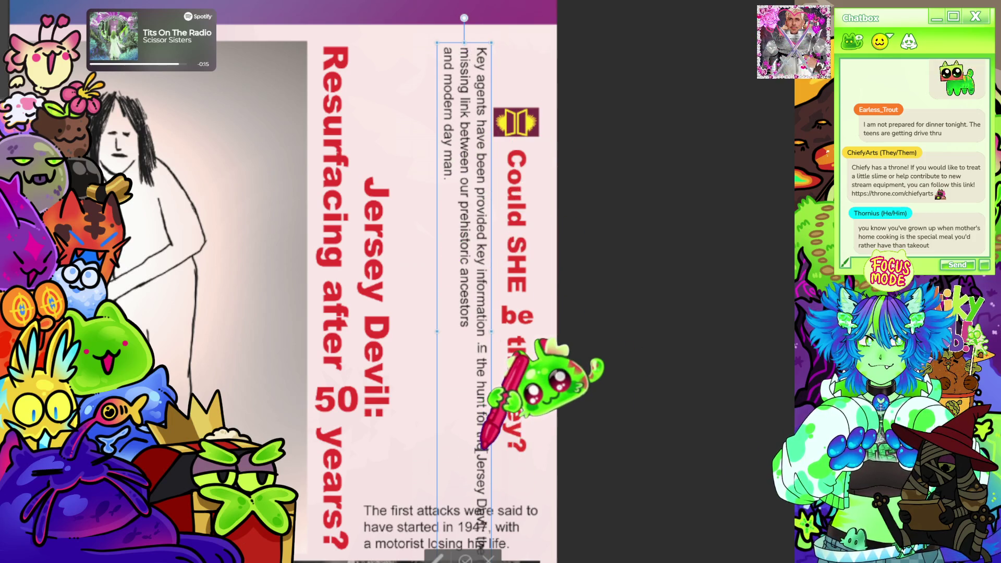
type(": the rumoured")
key("Return")
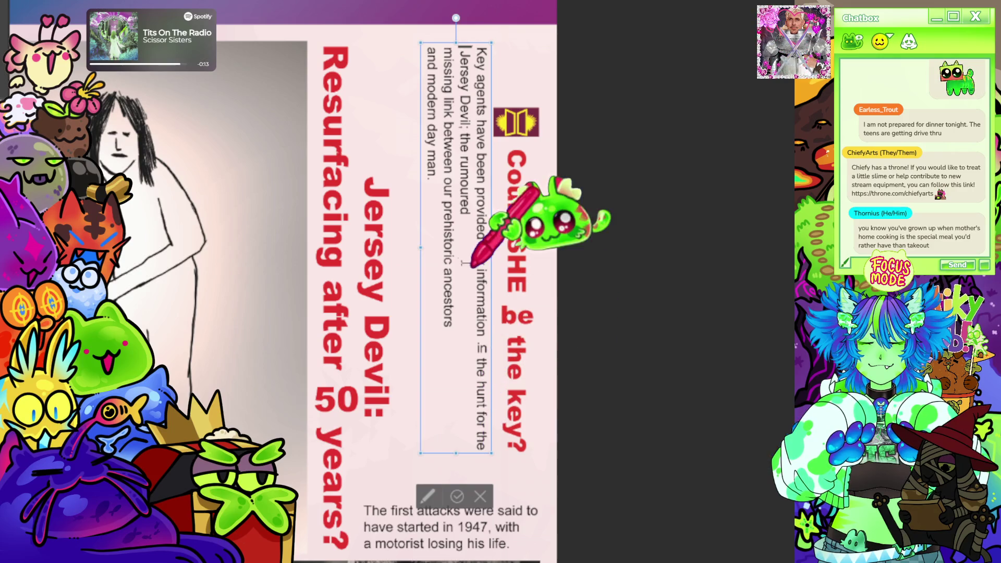
left_click(446, 56)
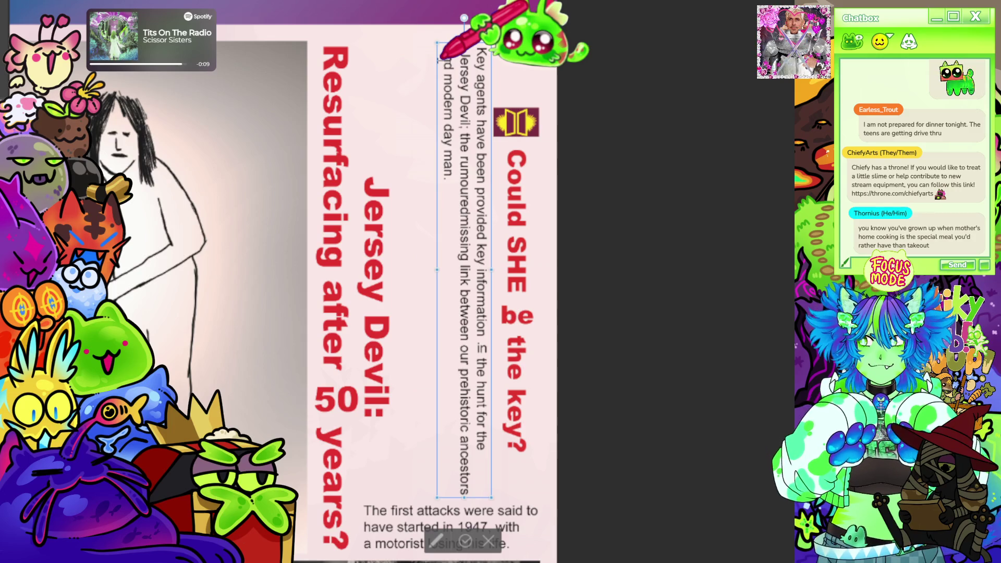
key("BackSpace")
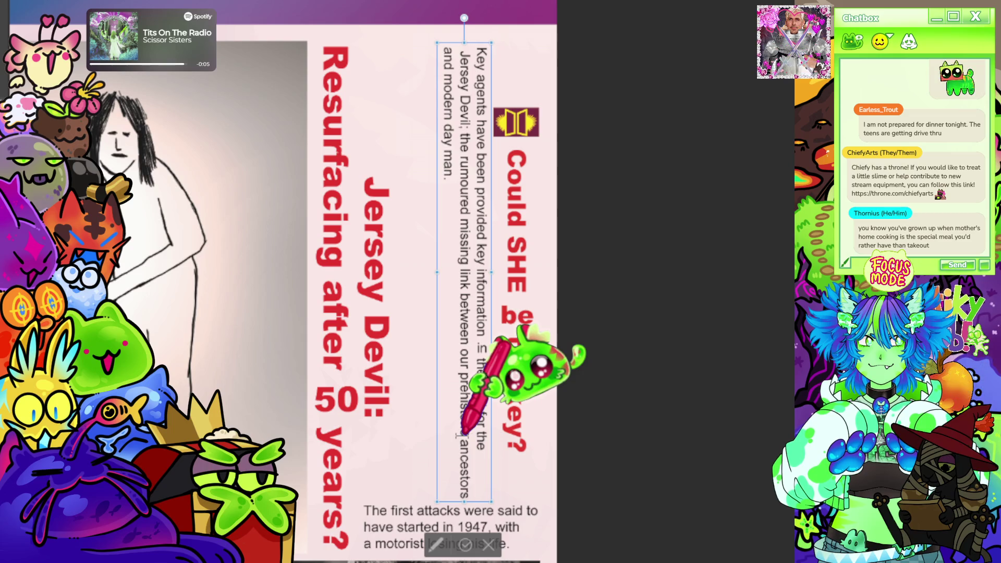
left_click(459, 435)
key("Return")
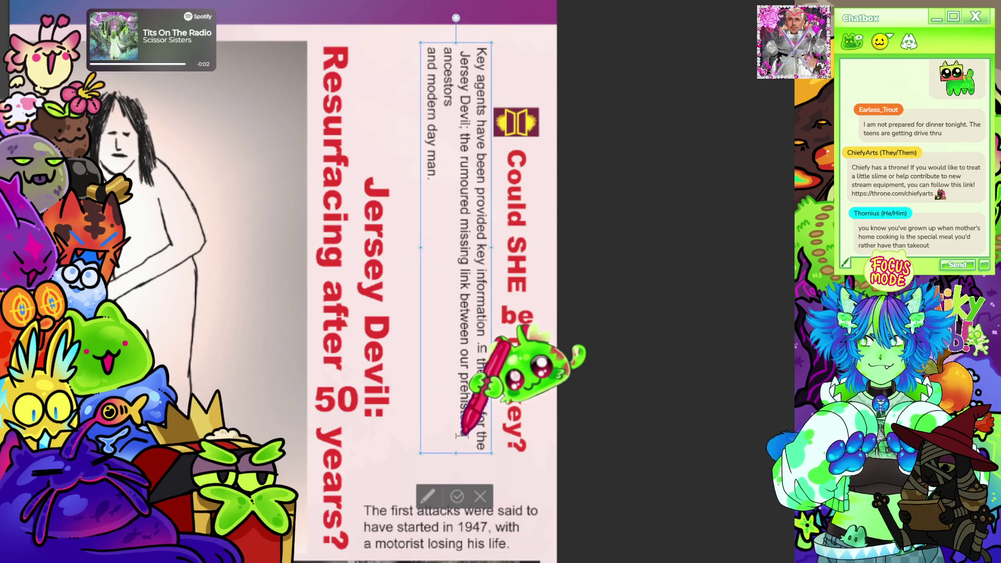
key("BackSpace")
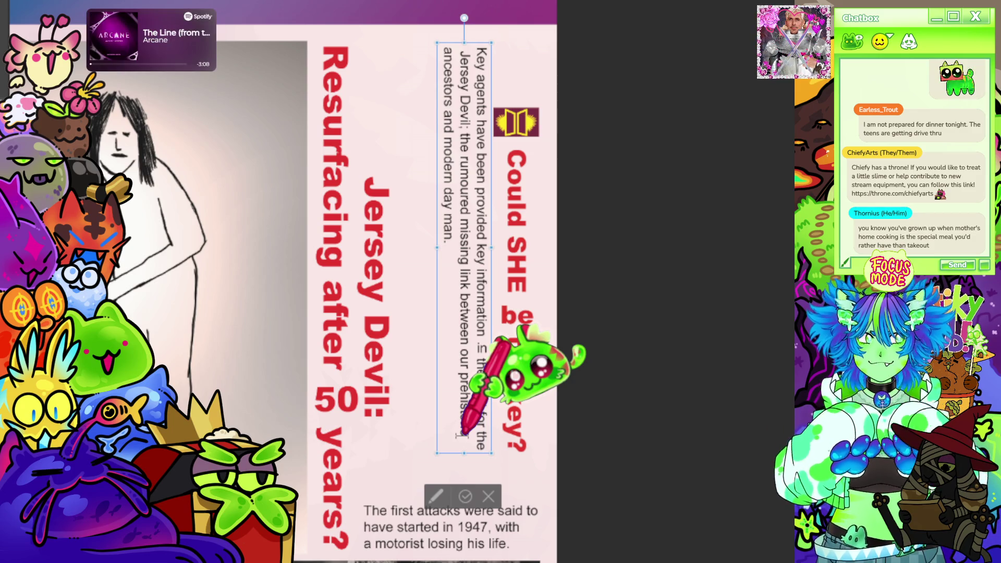
key("Return")
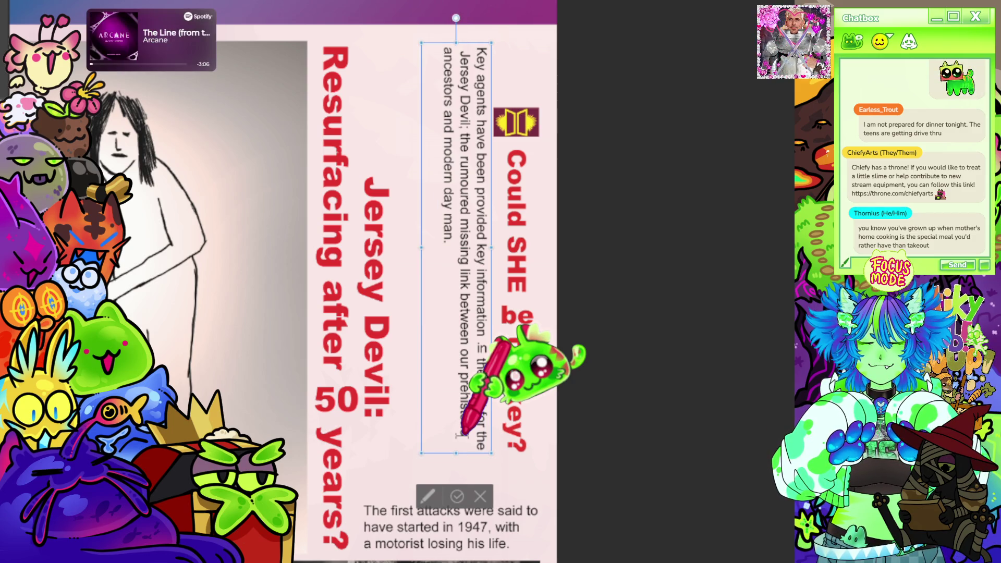
type("The")
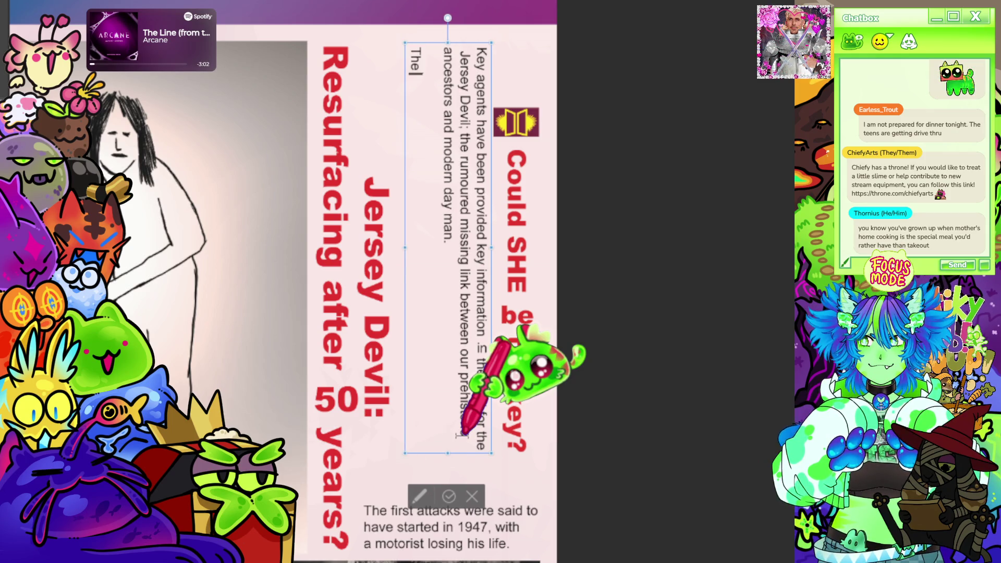
type(" De")
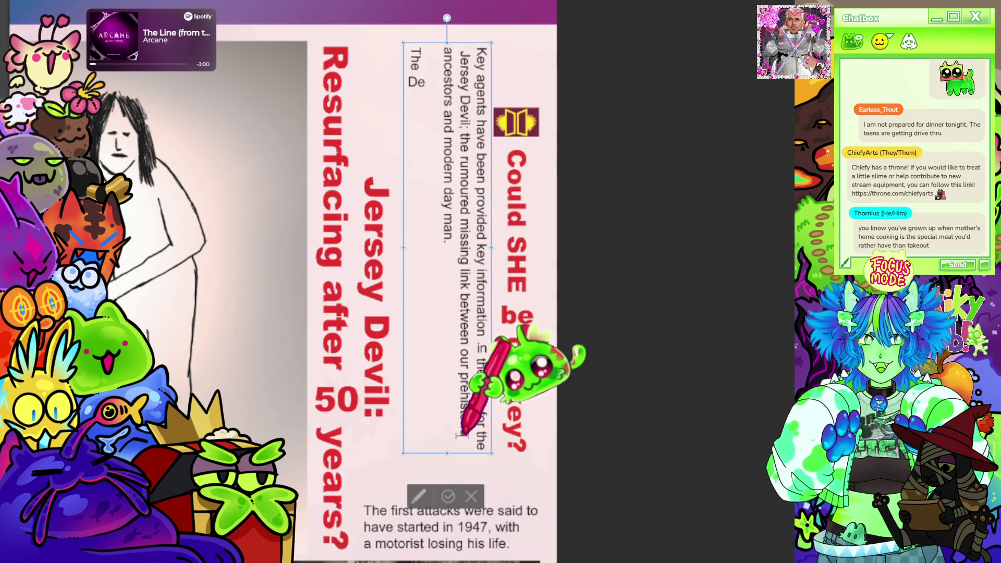
type("vil was")
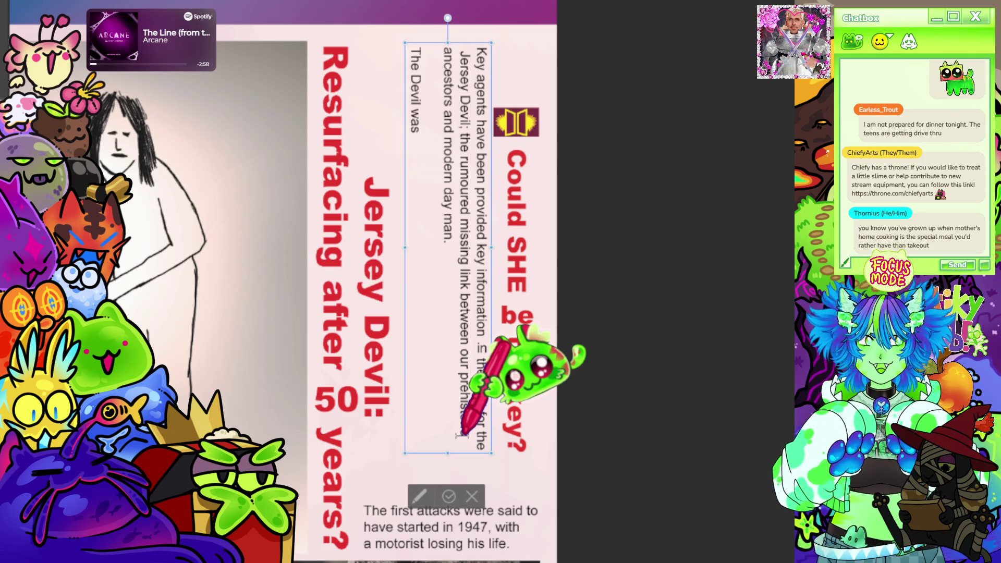
type(" reportedly t")
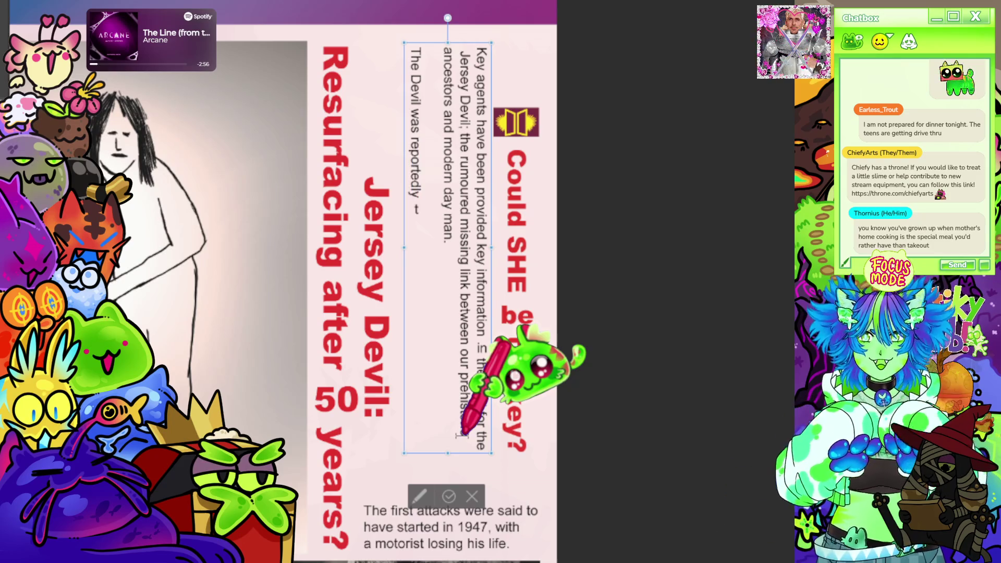
type("argeting the")
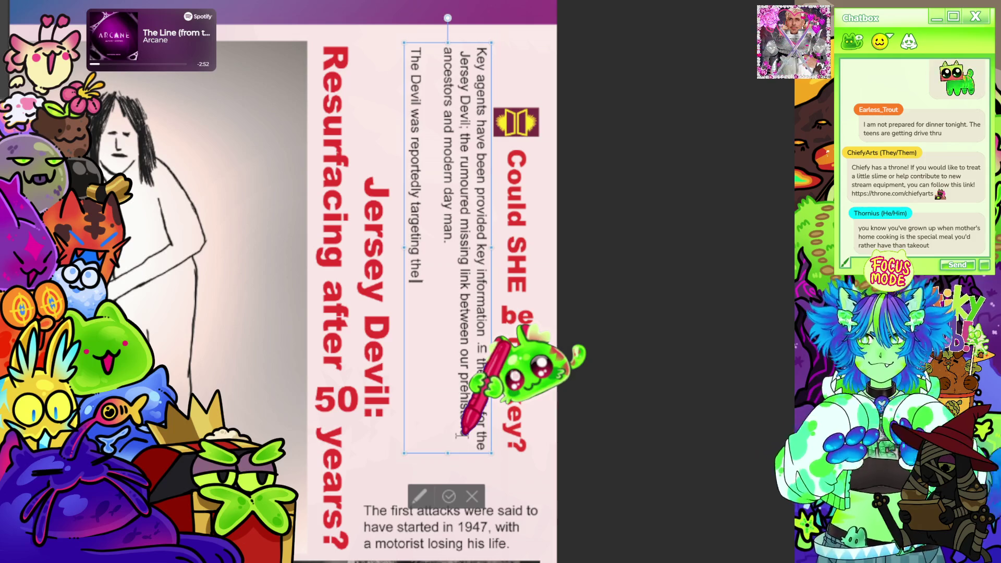
type(" homeles")
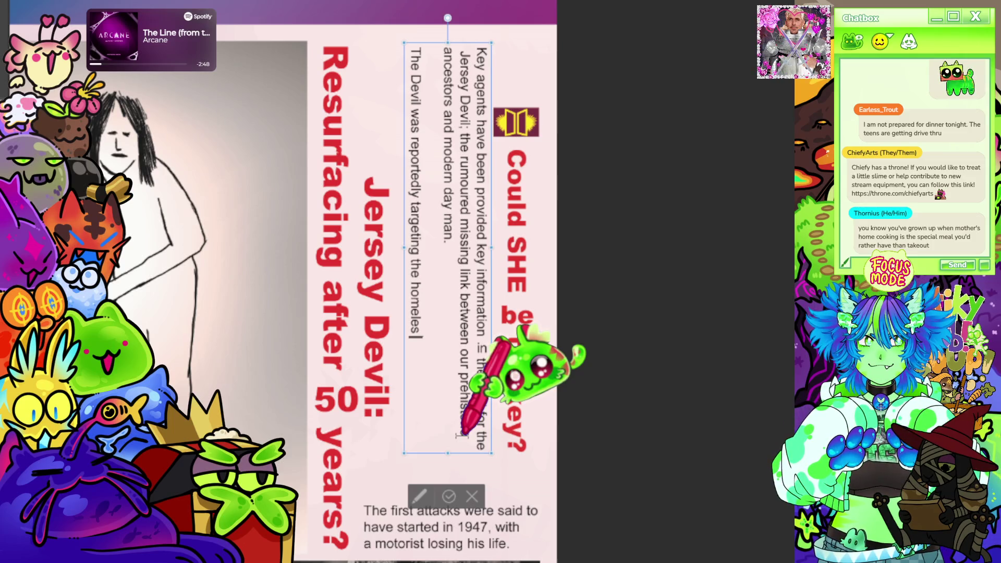
type(" population of the cas")
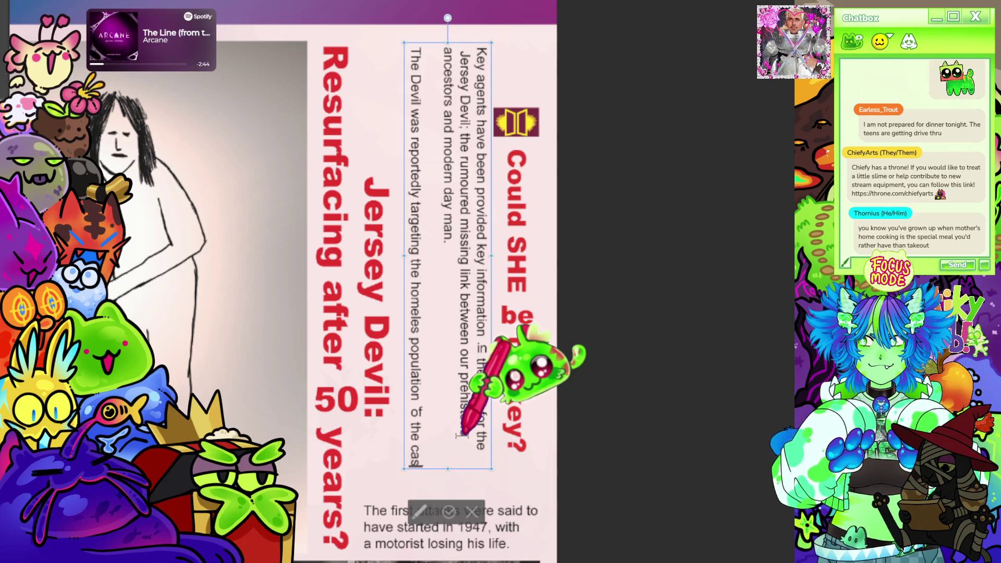
- Complete the sentence with 'wealthy casino and gambling city of New Jersey.' and remove the empty line
key("BackSpace")
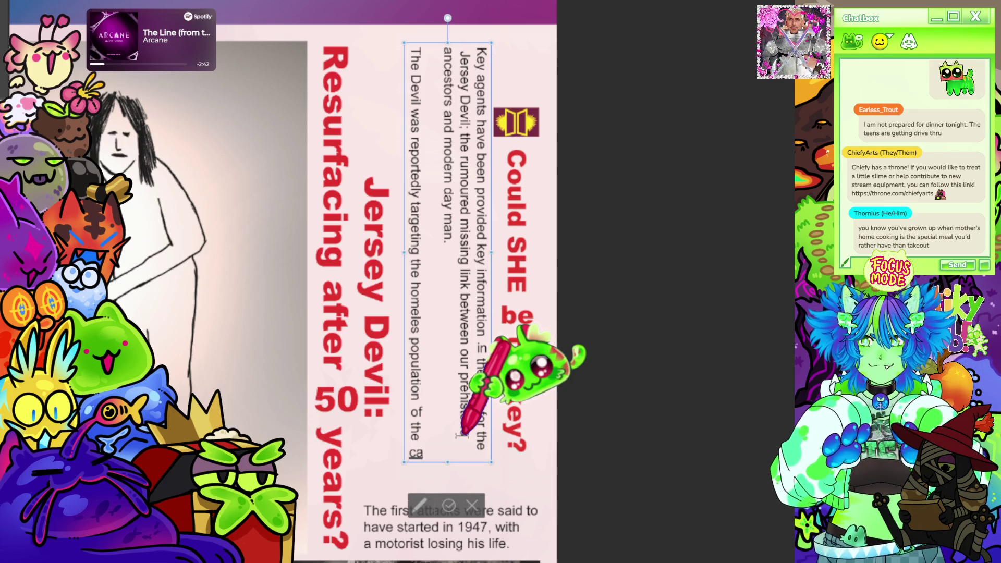
key("BackSpace")
key("BackSpace")
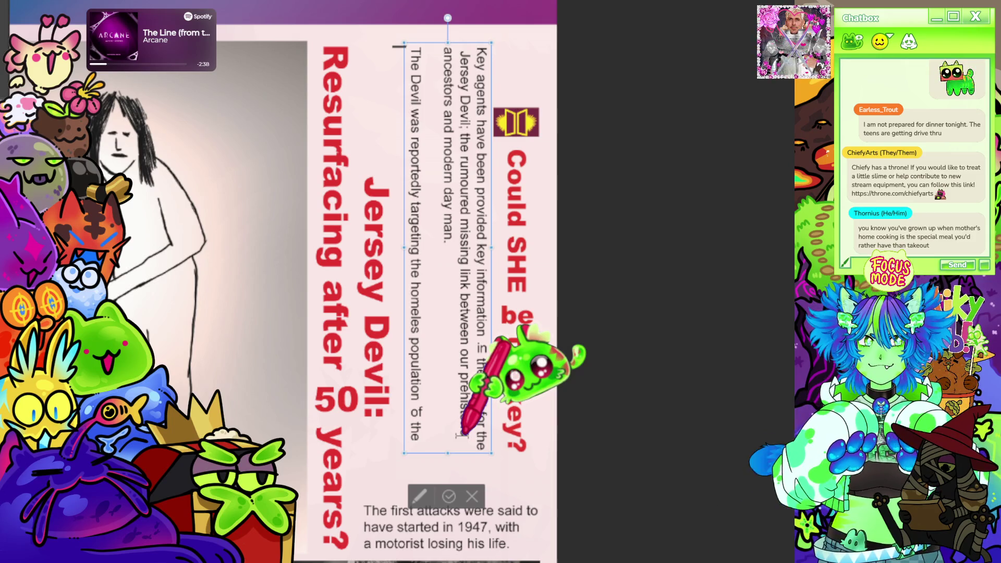
type("wealthy c")
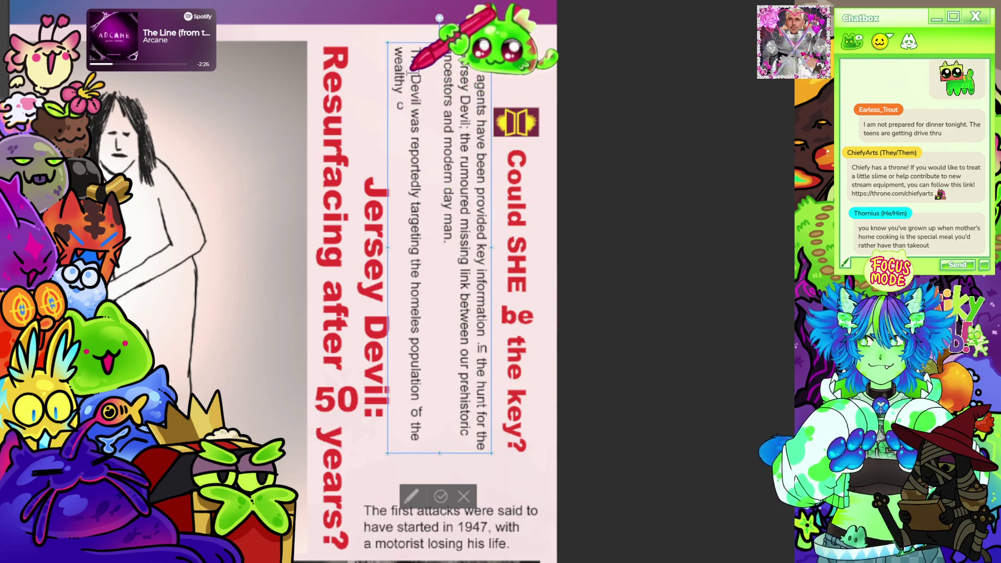
left_click(418, 49)
type("asino and gambling city of New Jersey.")
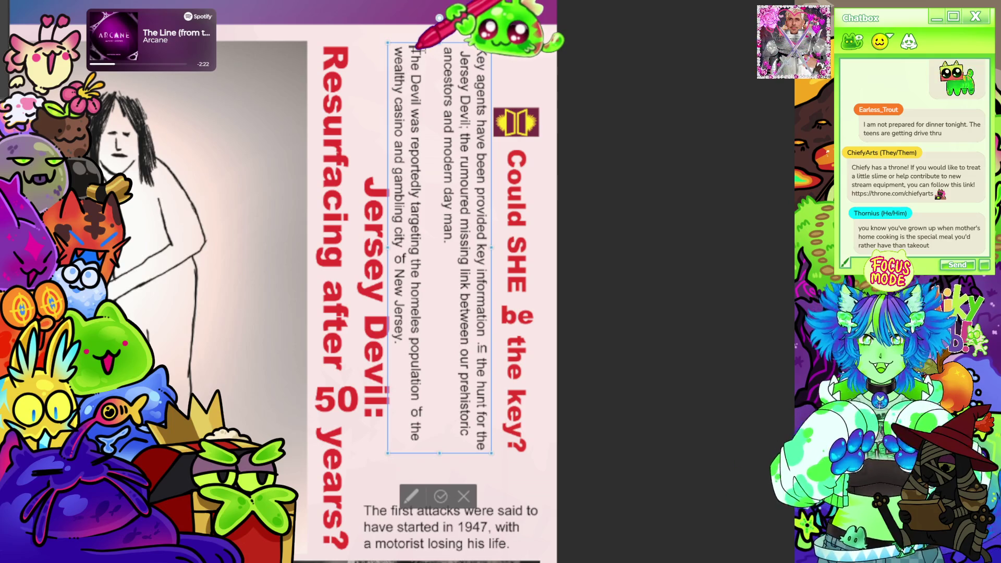
key("BackSpace")
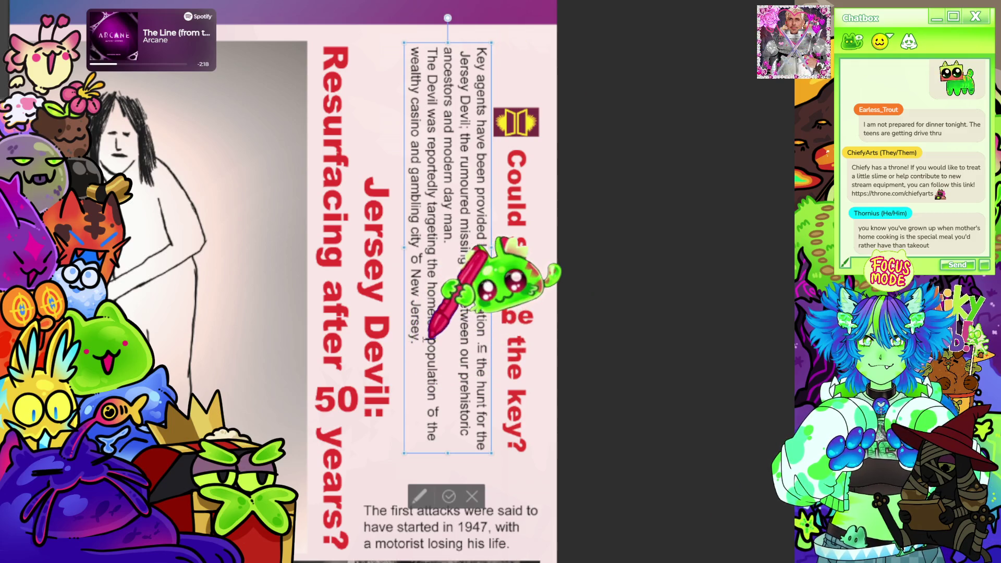
scroll(565, 204, "down", 2)
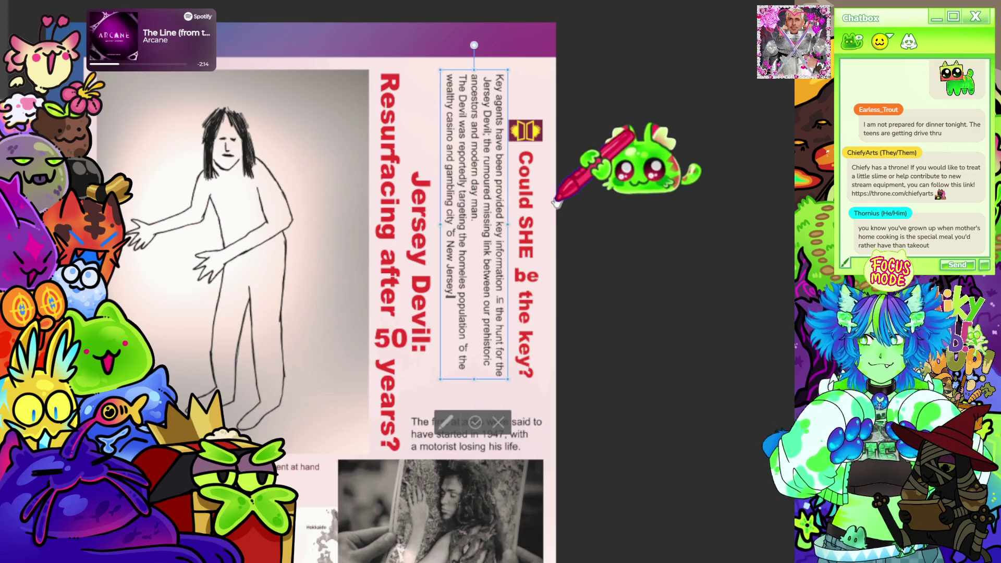
- Review the edited 'Key agents' paragraph and leave text editing with Esc
scroll(459, 209, "up", 2)
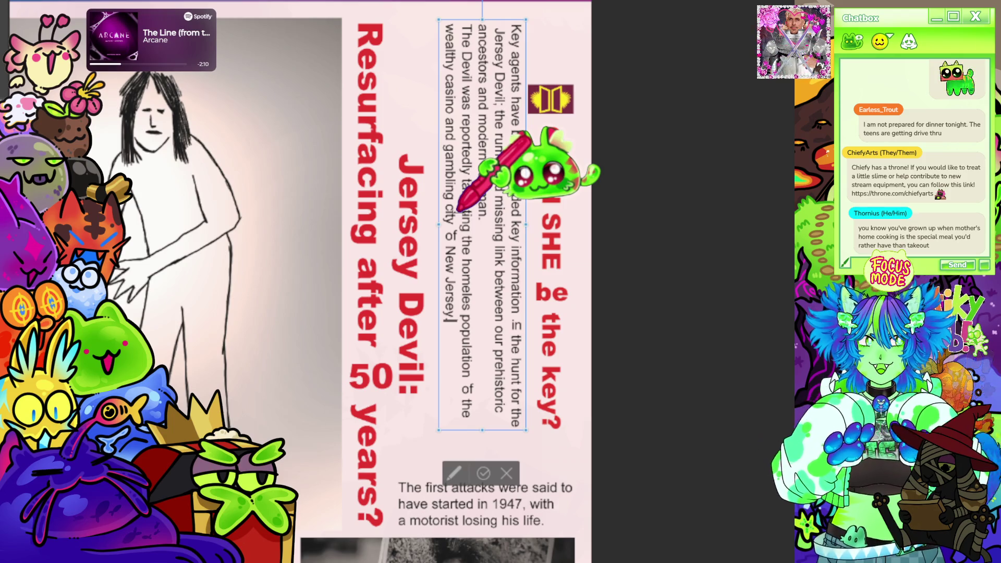
scroll(477, 157, "down", 1)
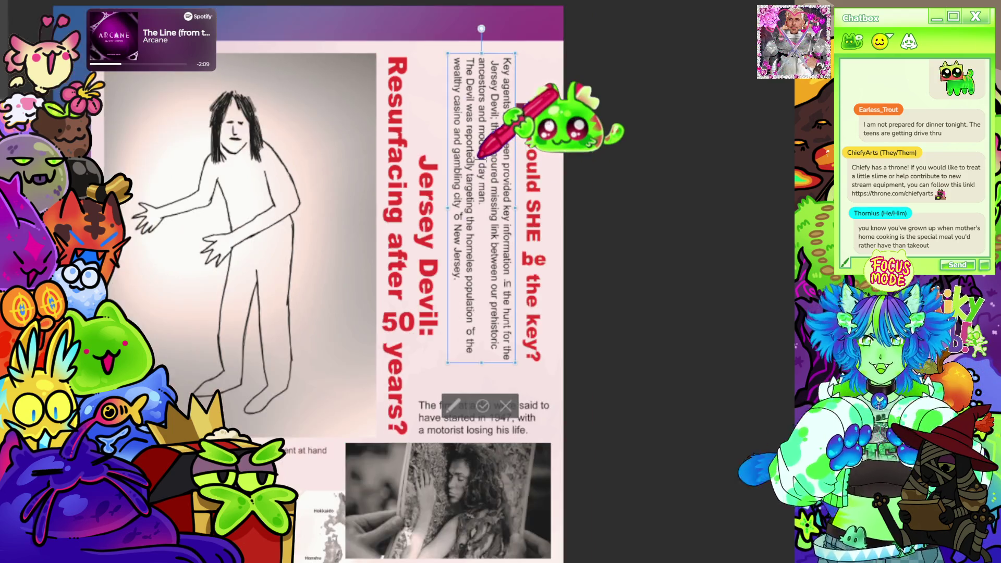
scroll(514, 132, "down", 1)
scroll(506, 289, "up", 1)
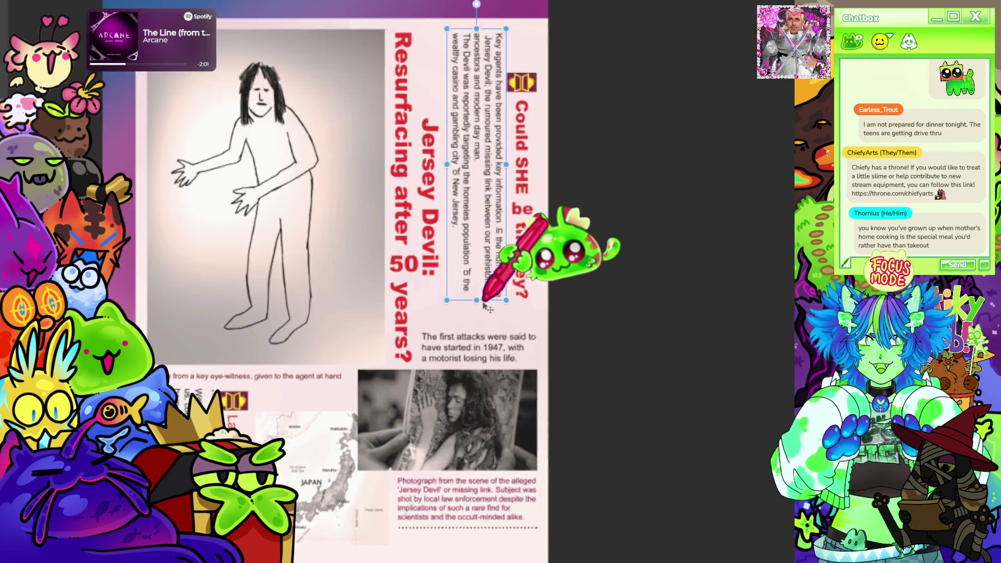
scroll(483, 302, "up", 1)
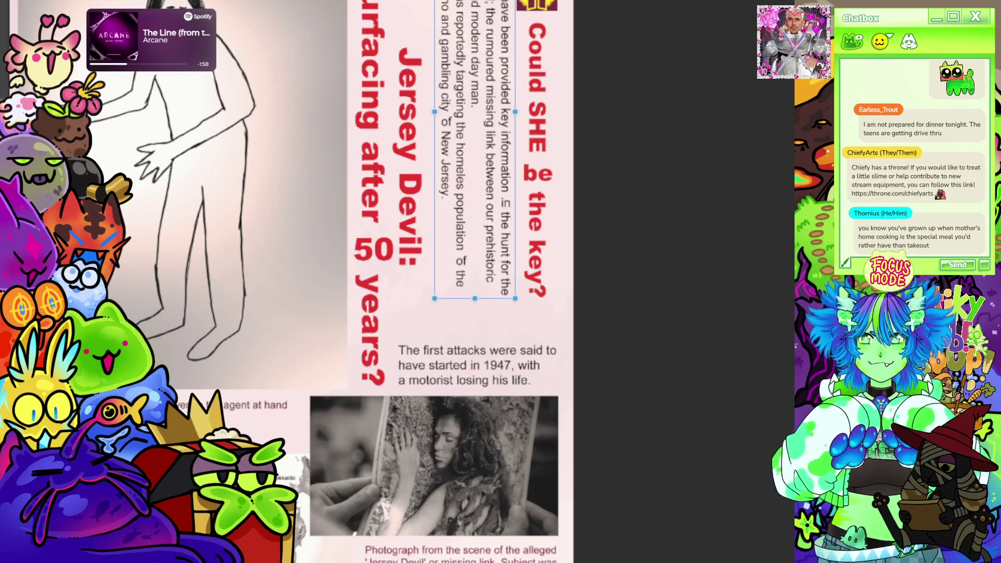
scroll(503, 167, "down", 3)
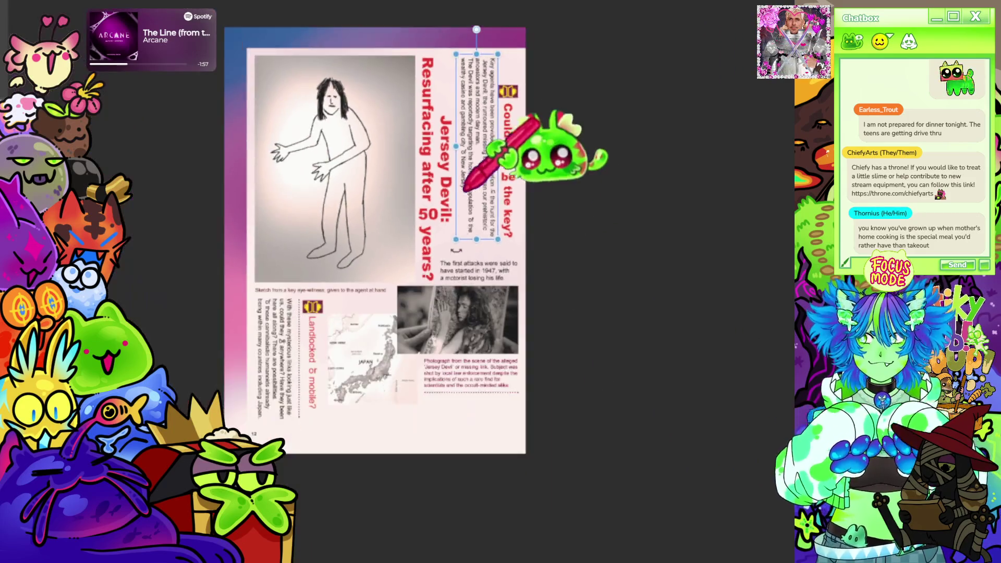
scroll(502, 301, "up", 2)
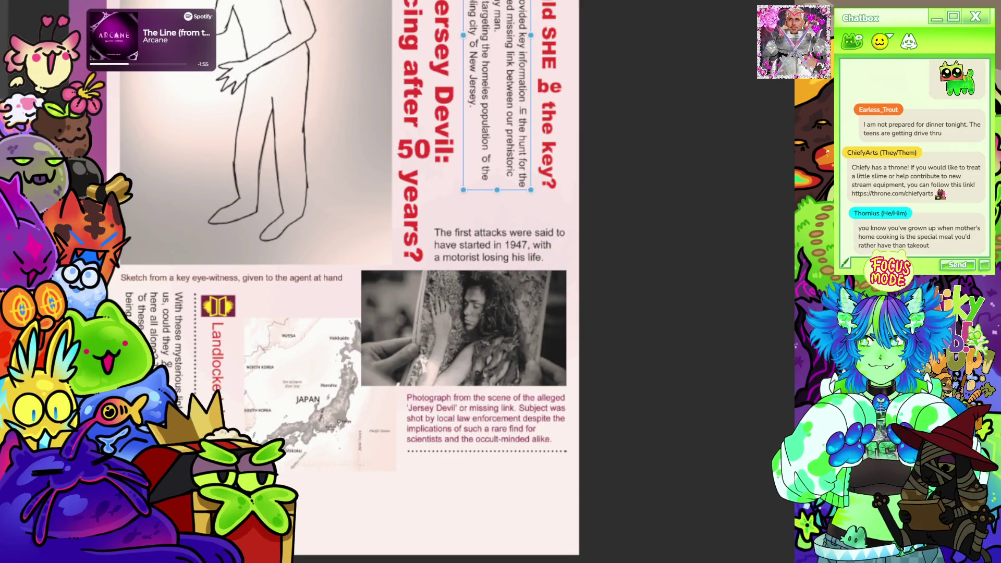
key("Escape")
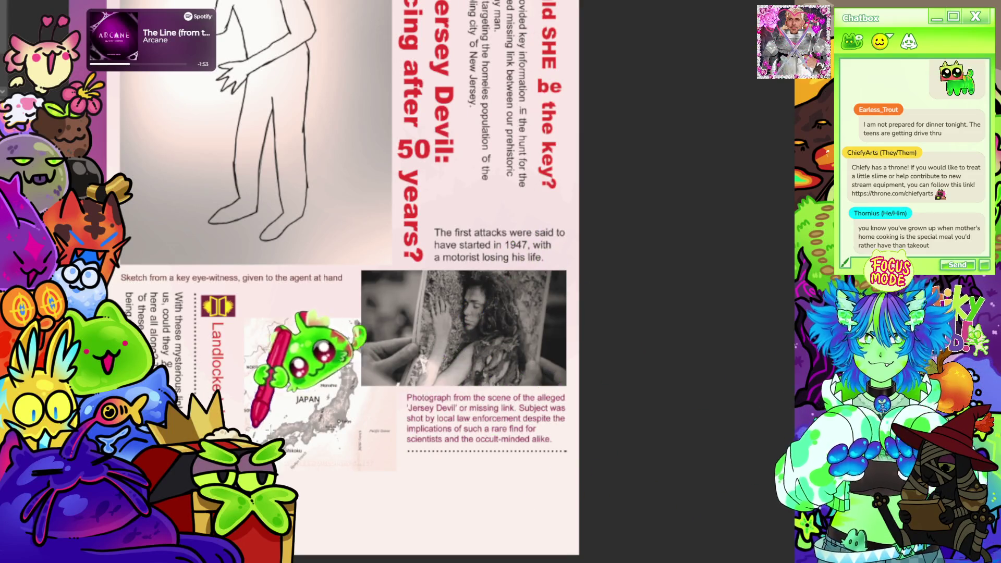
- Select the dotted divider line under the photo caption and move it up beside the headline
left_click_drag(405, 444, 579, 460)
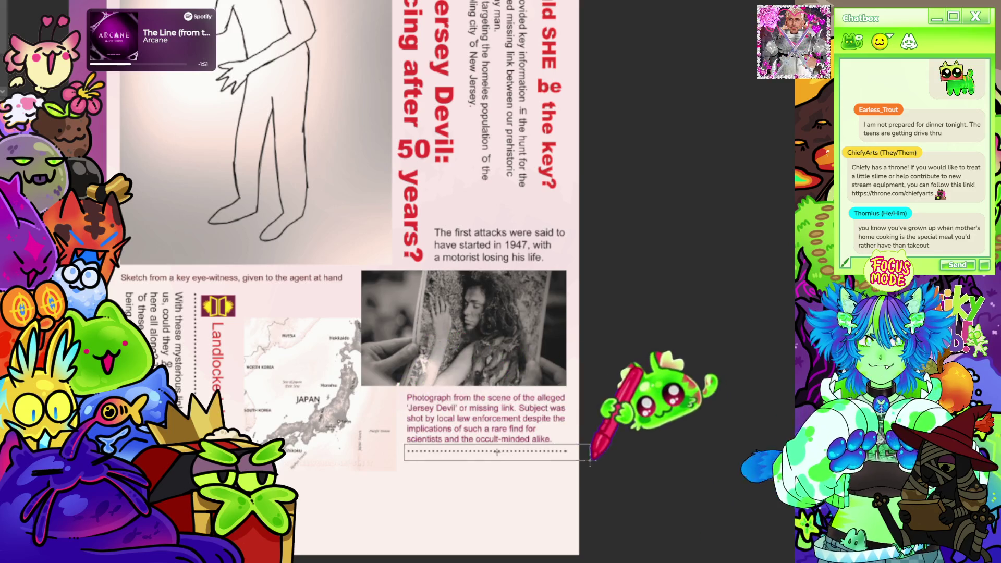
mouse_move(485, 464)
left_mouse_down()
mouse_move(513, 264)
mouse_move(510, 210)
mouse_move(518, 221)
left_mouse_up()
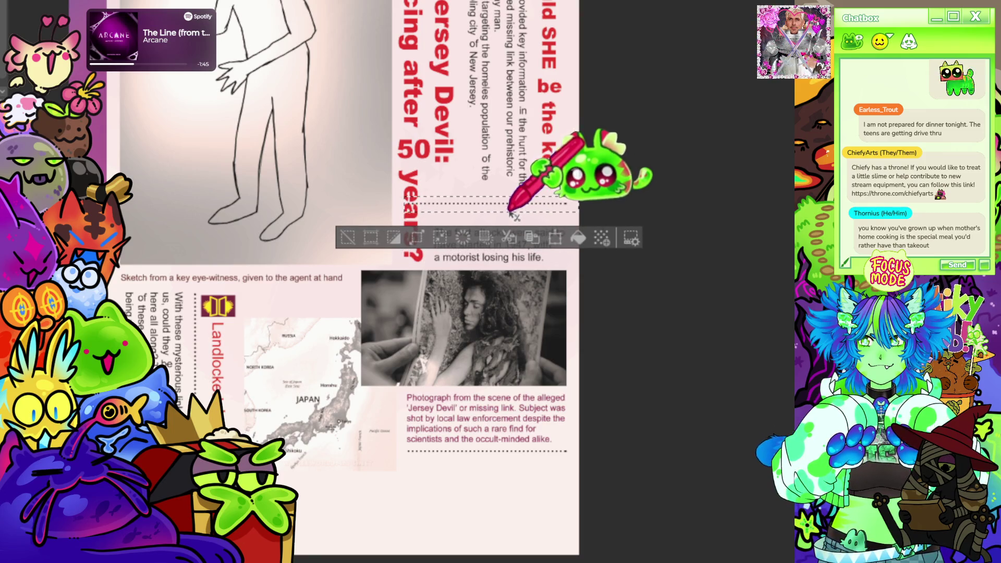
scroll(517, 216, "up", 2)
scroll(466, 208, "up", 1)
- Deselect, then marquee the end of the line that overlaps the headline to trim it
key("ctrl+d")
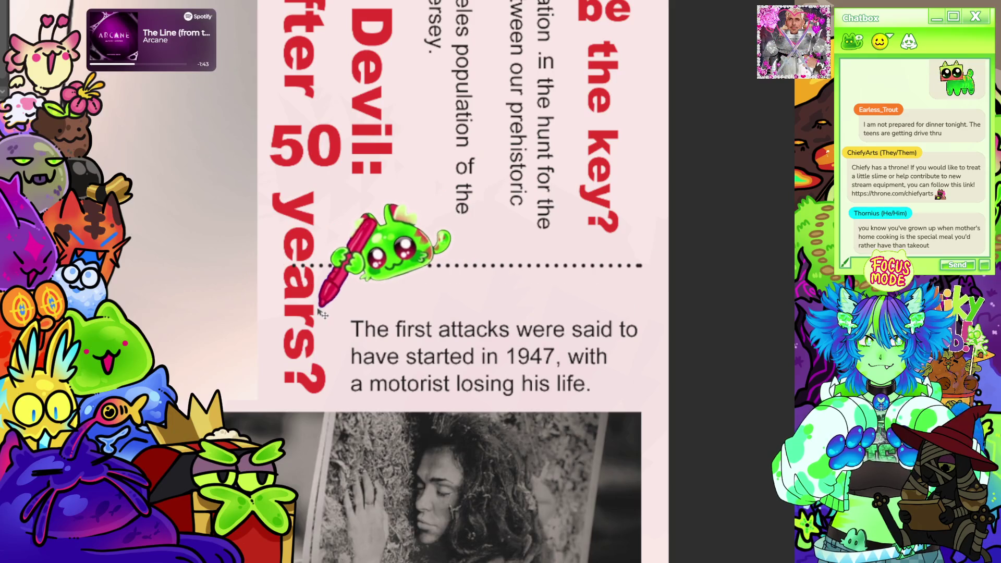
mouse_move(284, 242)
left_mouse_down()
mouse_move(319, 245)
mouse_move(340, 285)
left_mouse_up()
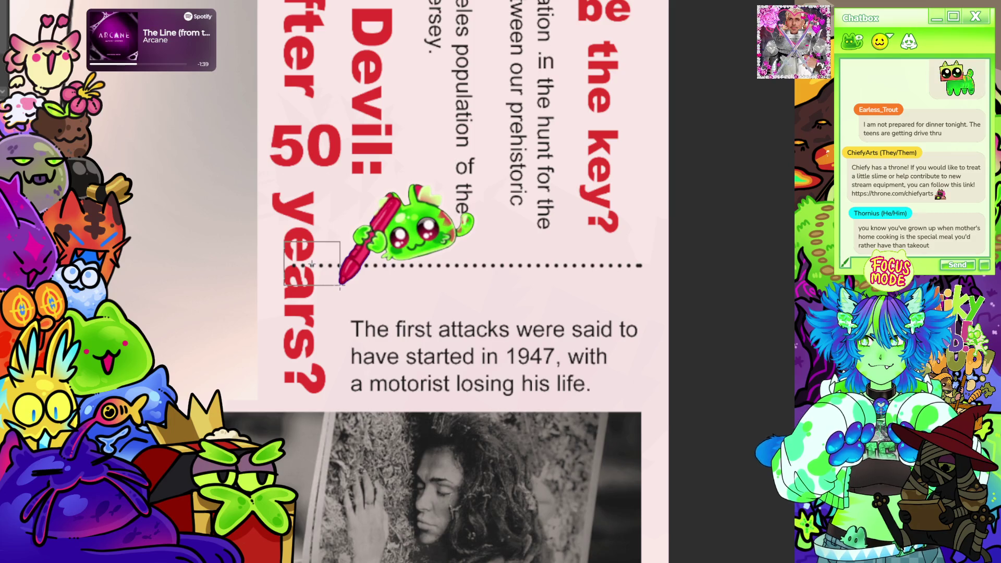
left_click_drag(340, 285, 339, 285)
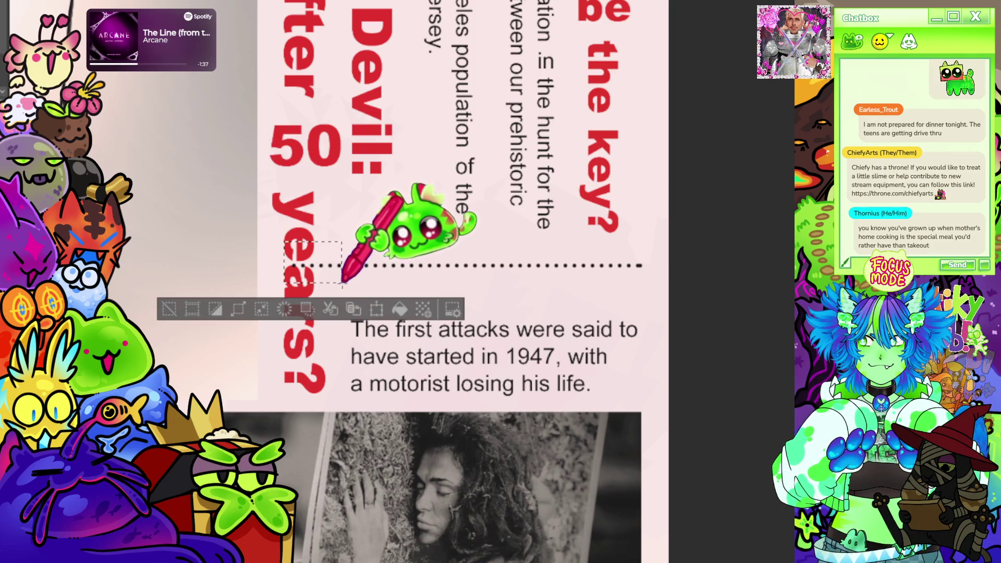
- Move the 1947 attacks paragraph's text up to sit just below the dotted divider
left_click(169, 308)
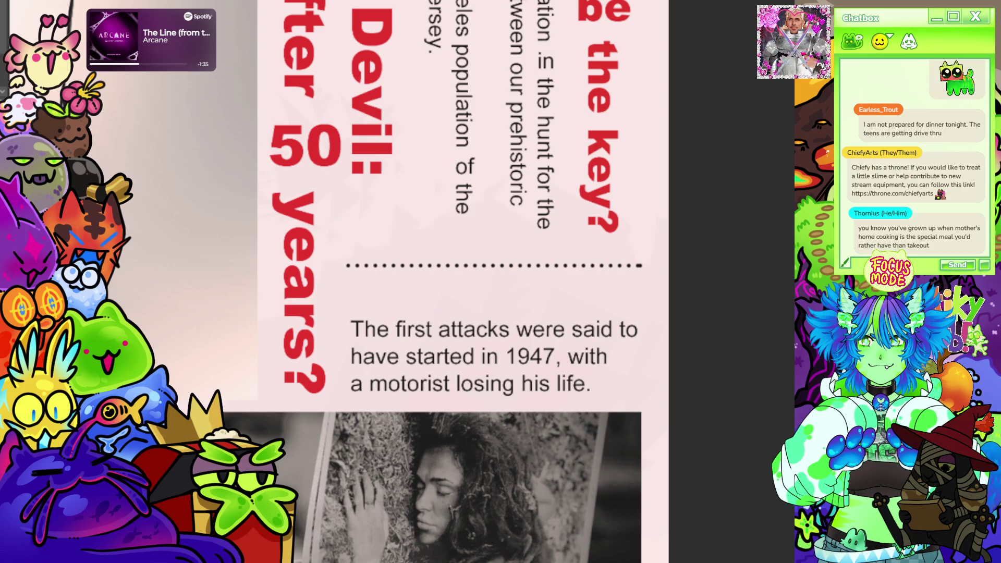
left_click(414, 331)
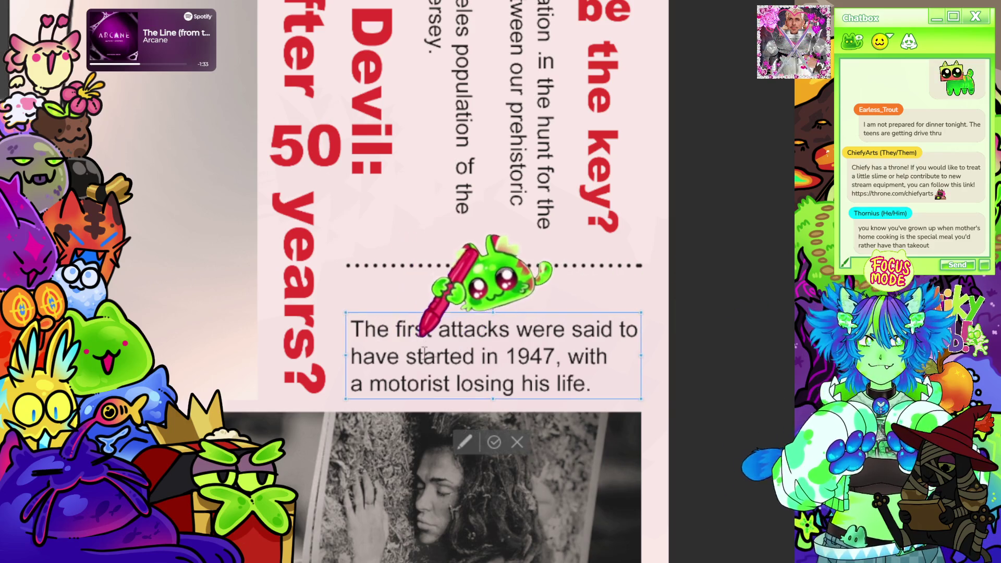
key("ctrl+a")
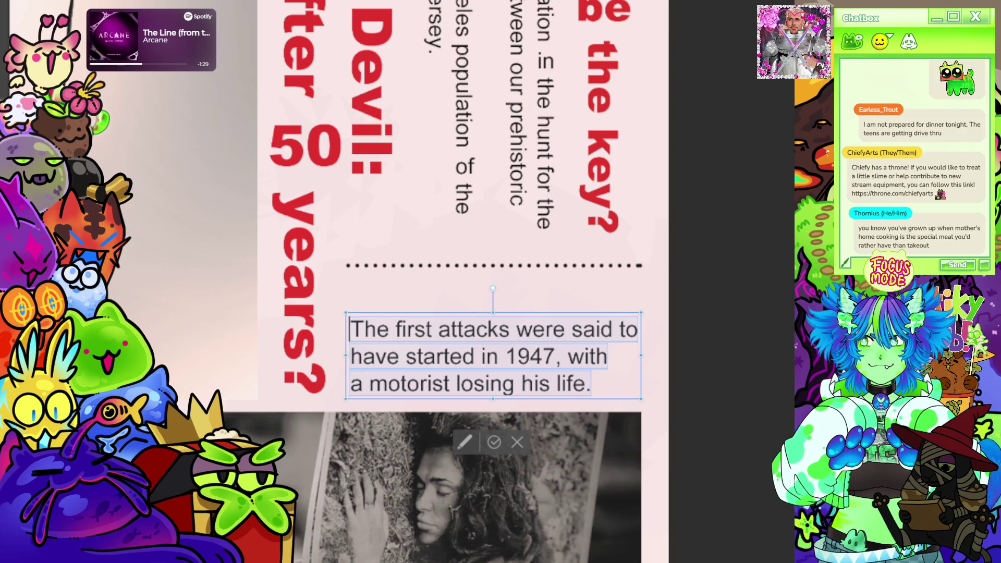
left_click_drag(588, 404, 588, 386)
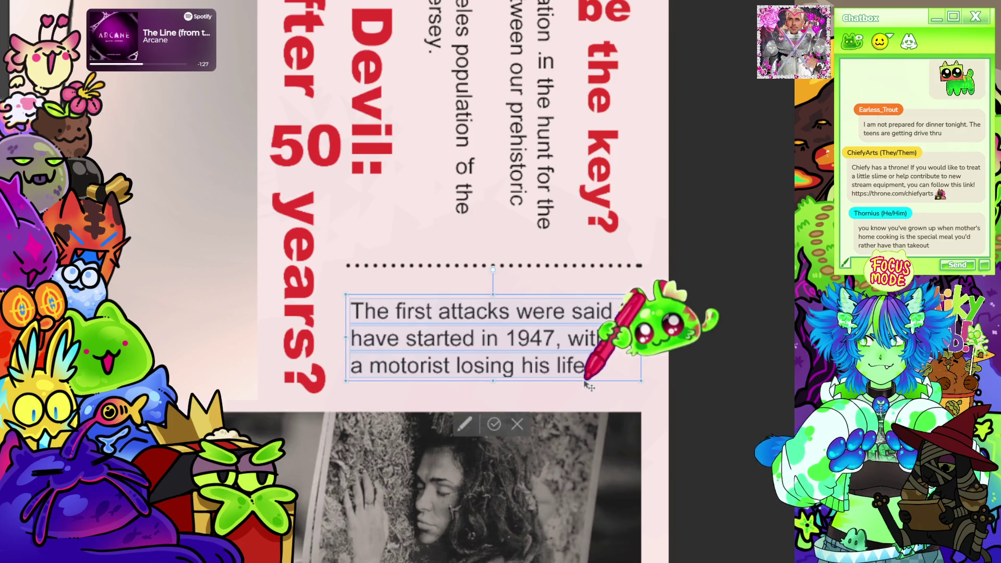
left_click(495, 424)
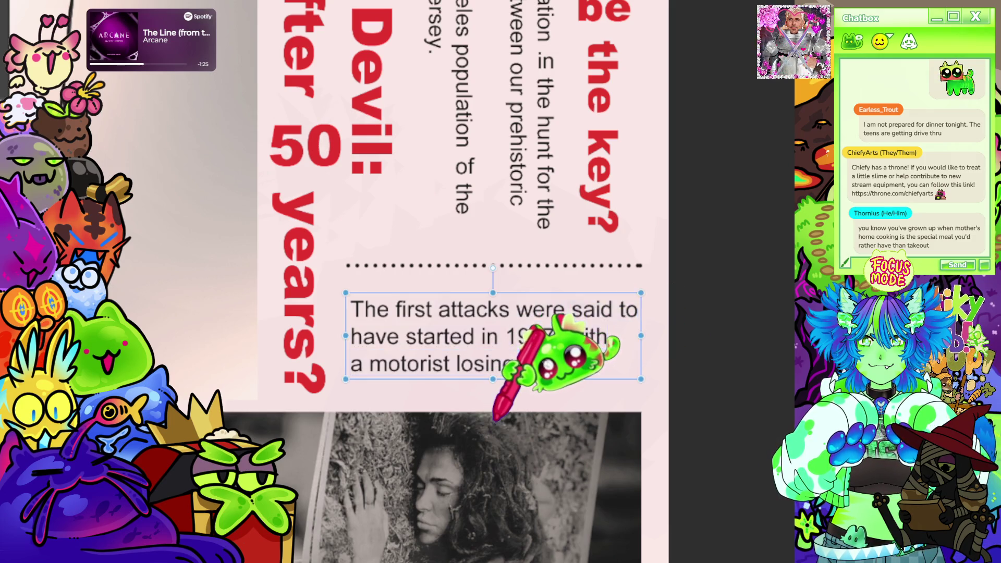
scroll(593, 235, "down", 8)
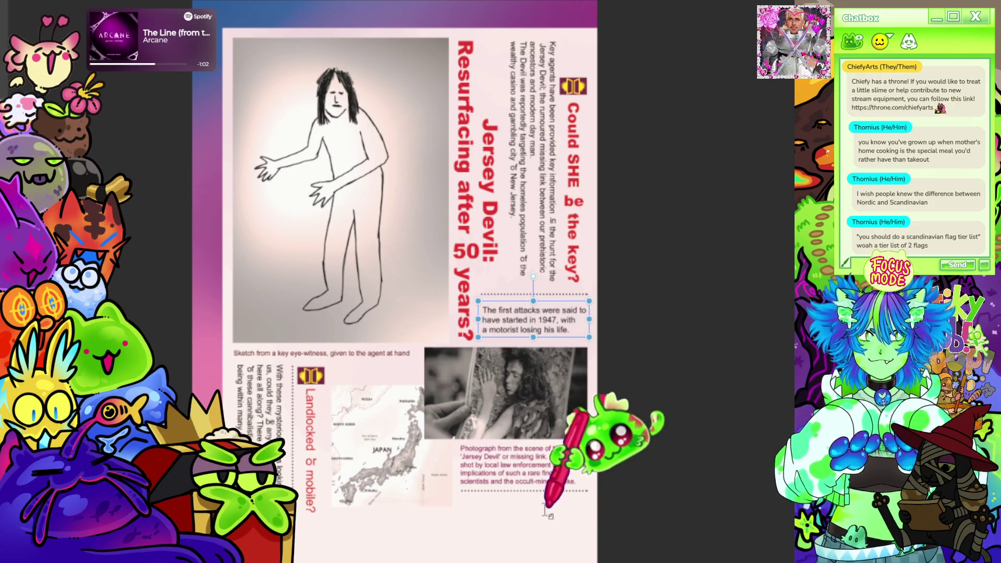
- Fit the whole finished magazine page in the window and look over it
key("ctrl+0")
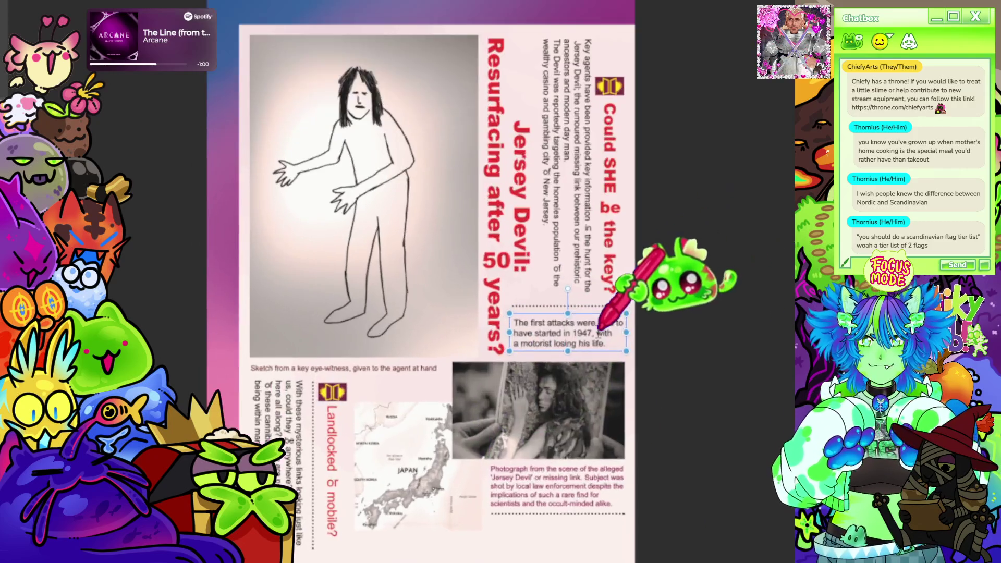
scroll(448, 229, "down", 5)
scroll(513, 195, "up", 5)
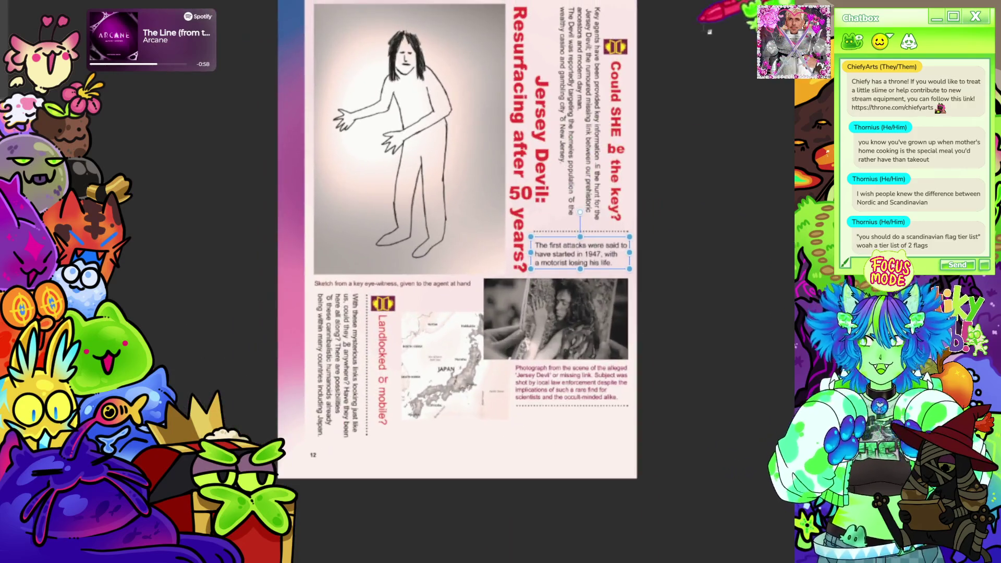
scroll(521, 250, "down", 2)
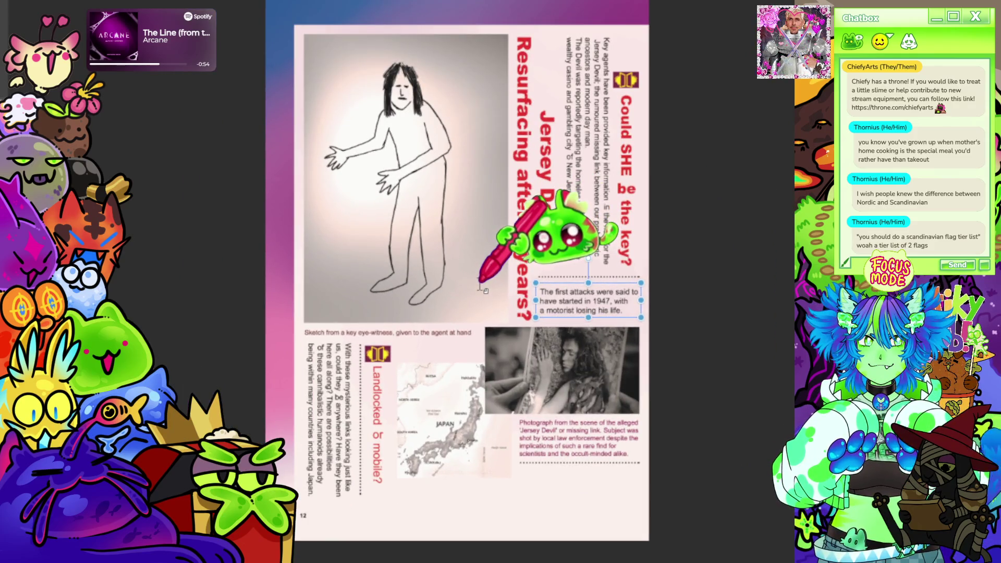
scroll(479, 288, "up", 2)
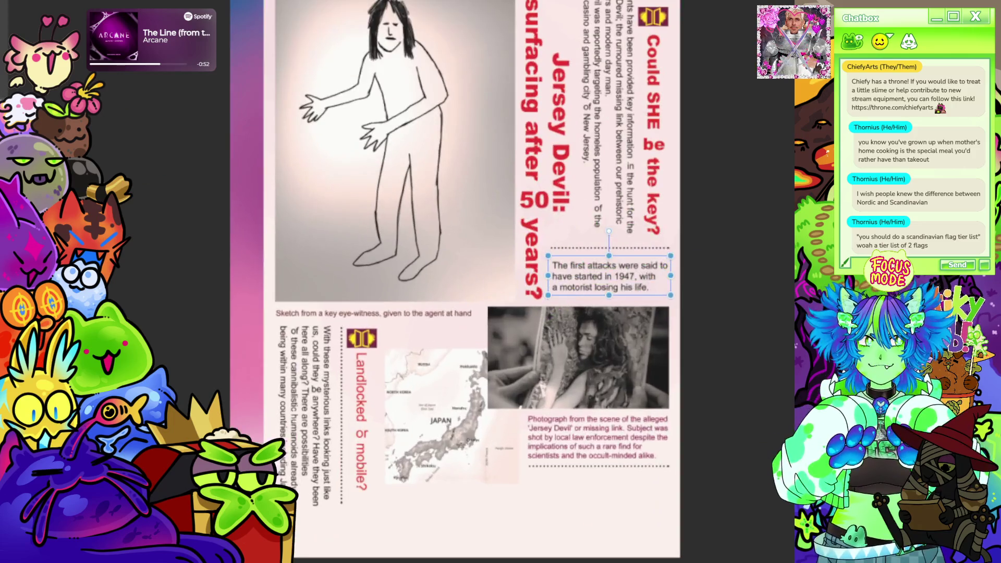
scroll(548, 257, "down", 3)
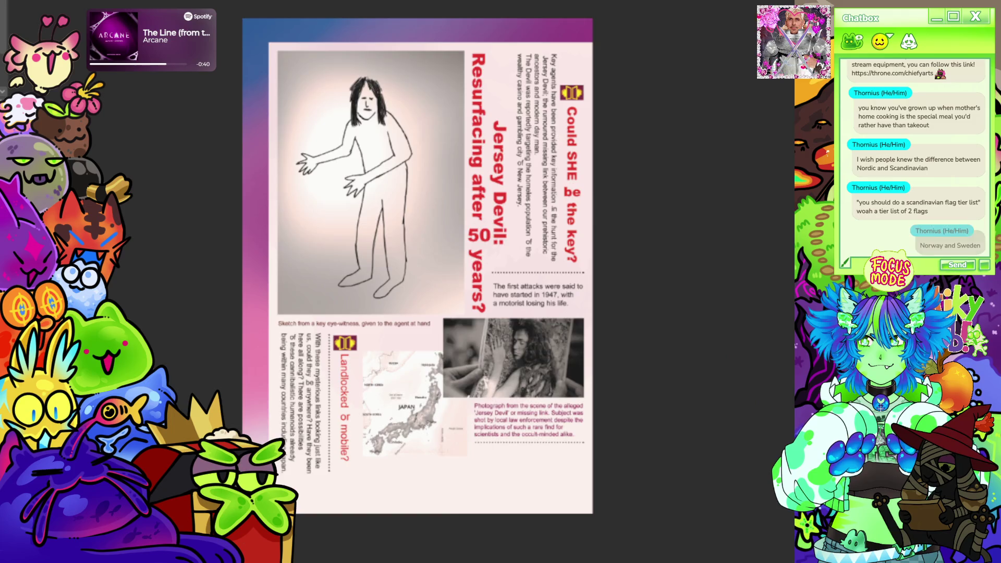
scroll(482, 355, "up", 1)
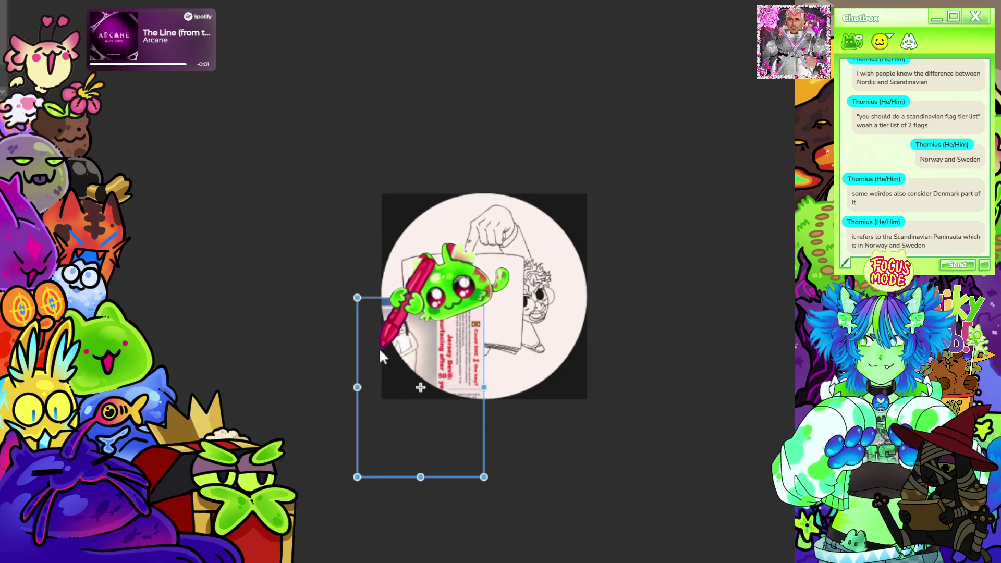
- Shrink the pasted magazine page to about half size and place it over the left page
scroll(377, 352, "up", 5)
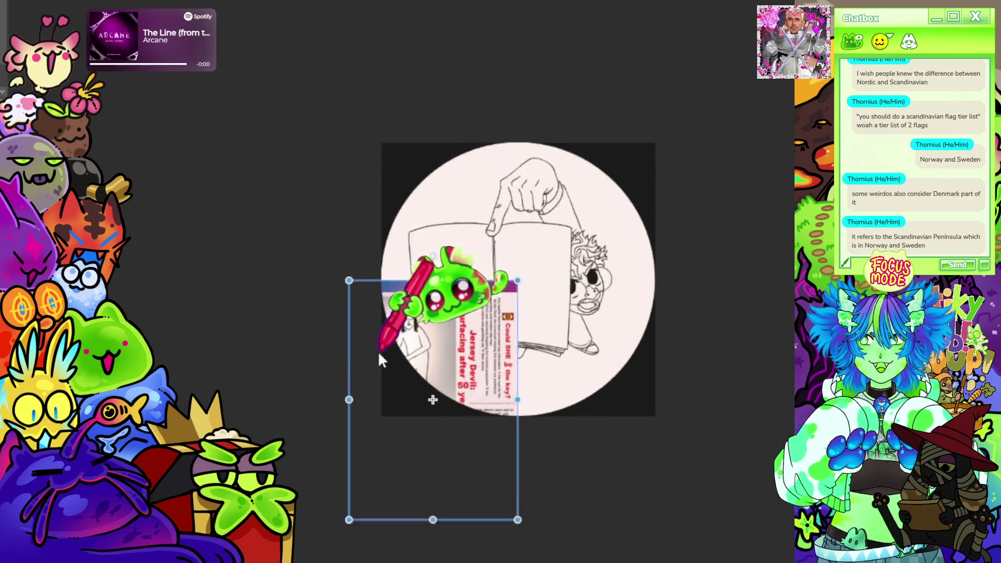
left_click_drag(435, 353, 639, 235)
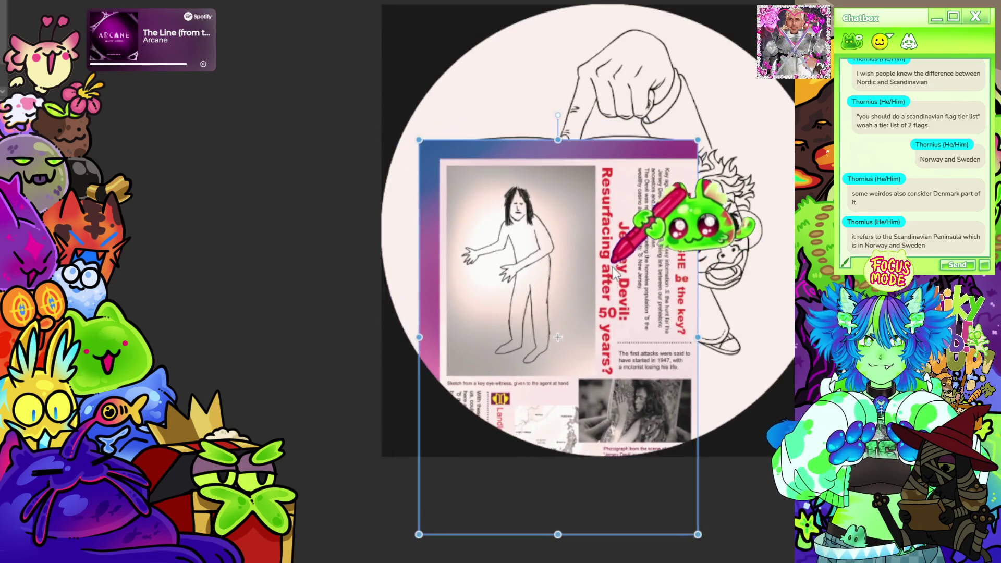
scroll(585, 256, "up", 3)
scroll(461, 120, "down", 3)
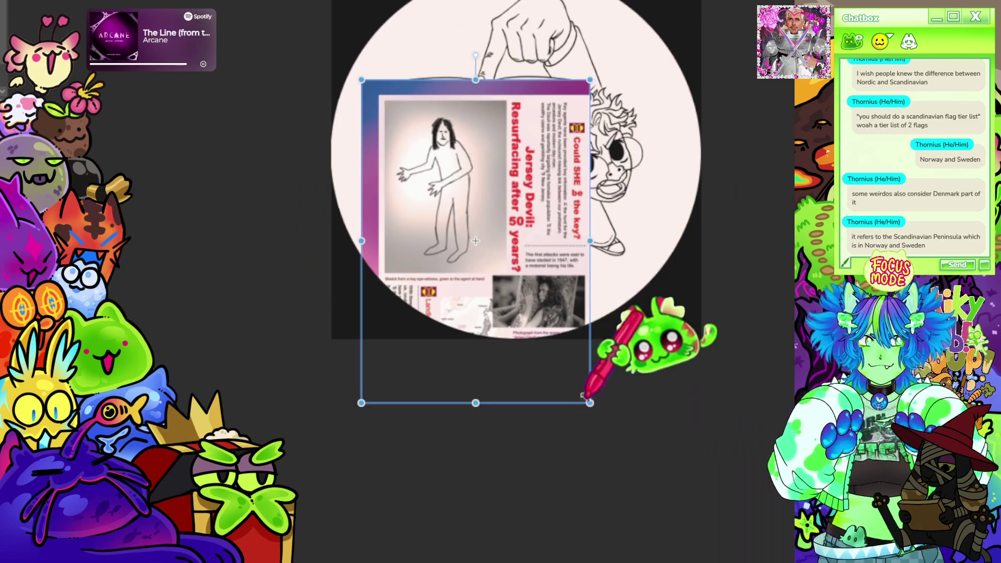
mouse_move(580, 387)
left_mouse_down()
mouse_move(463, 241)
mouse_move(482, 248)
left_mouse_up()
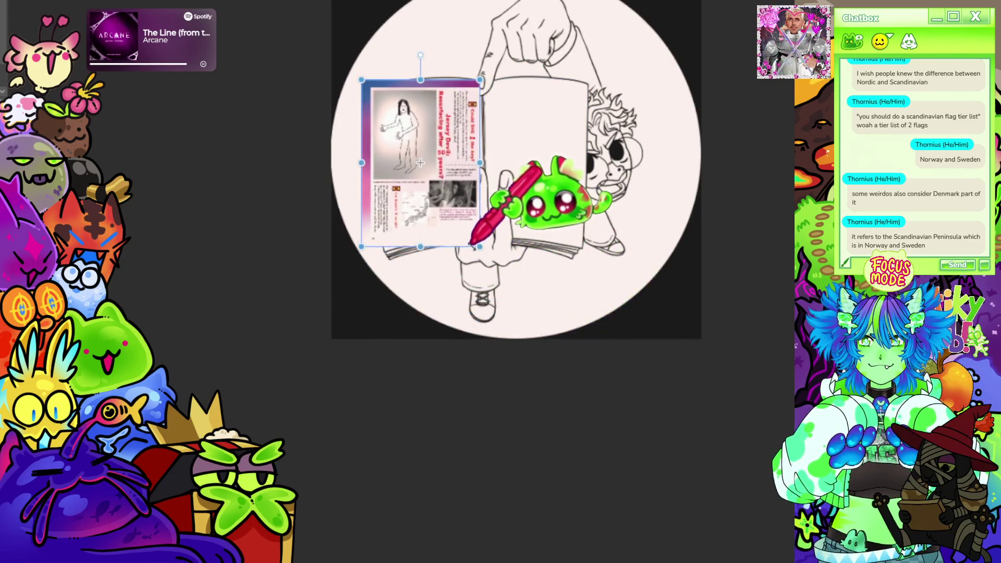
scroll(452, 107, "up", 5)
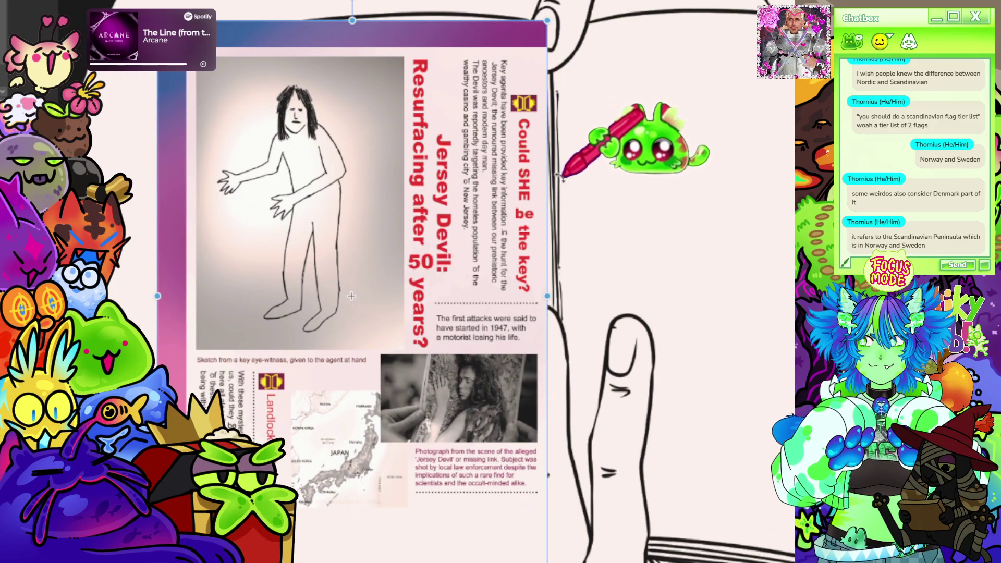
left_click_drag(553, 185, 562, 178)
- Select the whole magazine page image and start transforming it
scroll(562, 179, "down", 3)
scroll(560, 180, "up", 1)
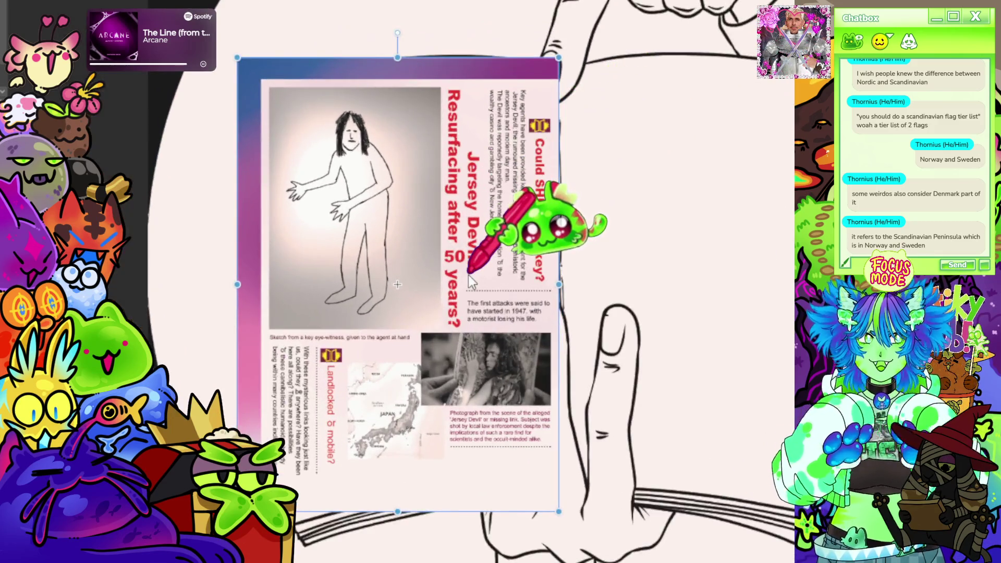
scroll(395, 260, "down", 4)
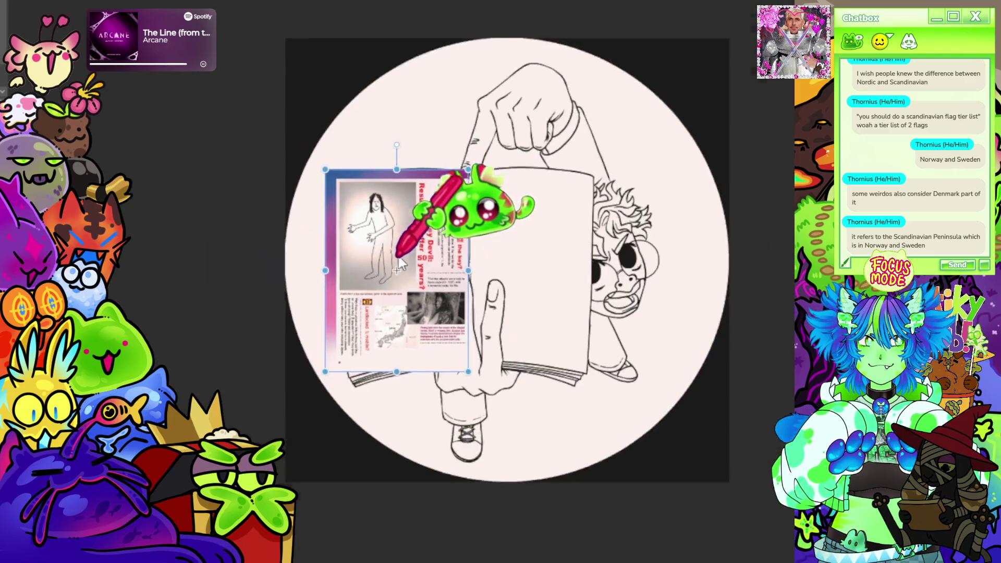
scroll(342, 219, "up", 2)
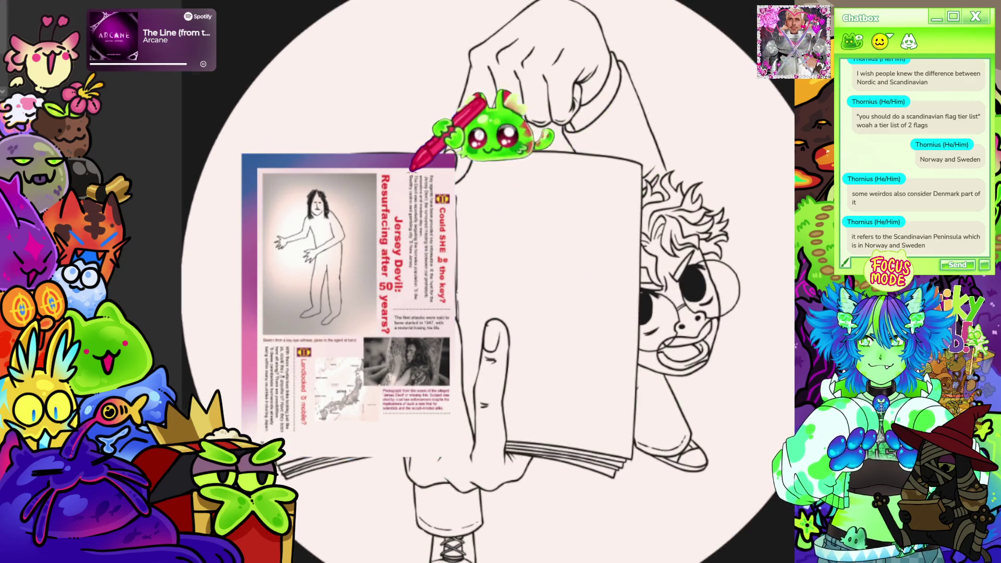
scroll(334, 209, "down", 2)
scroll(386, 203, "up", 5)
scroll(412, 293, "down", 5)
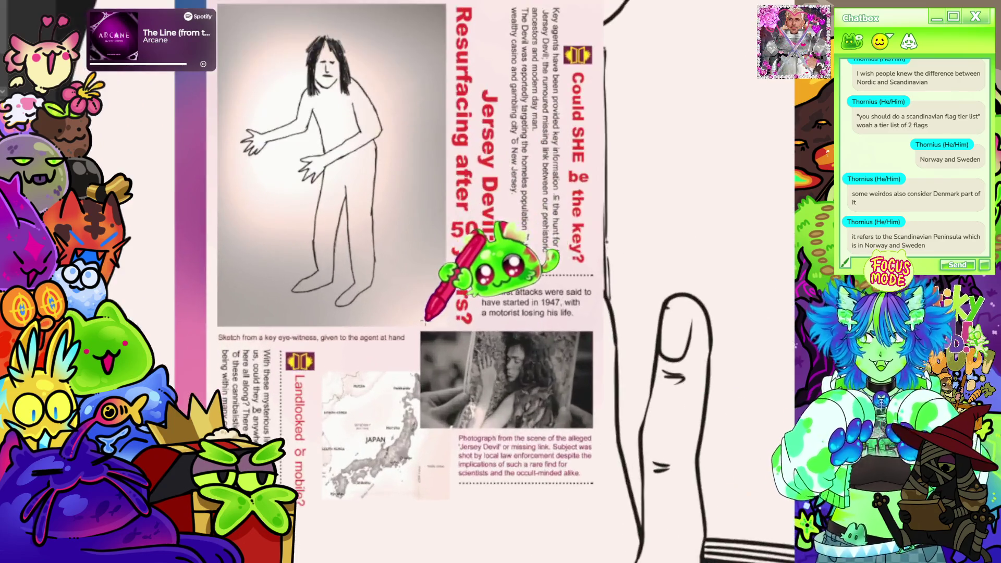
scroll(678, 302, "up", 2)
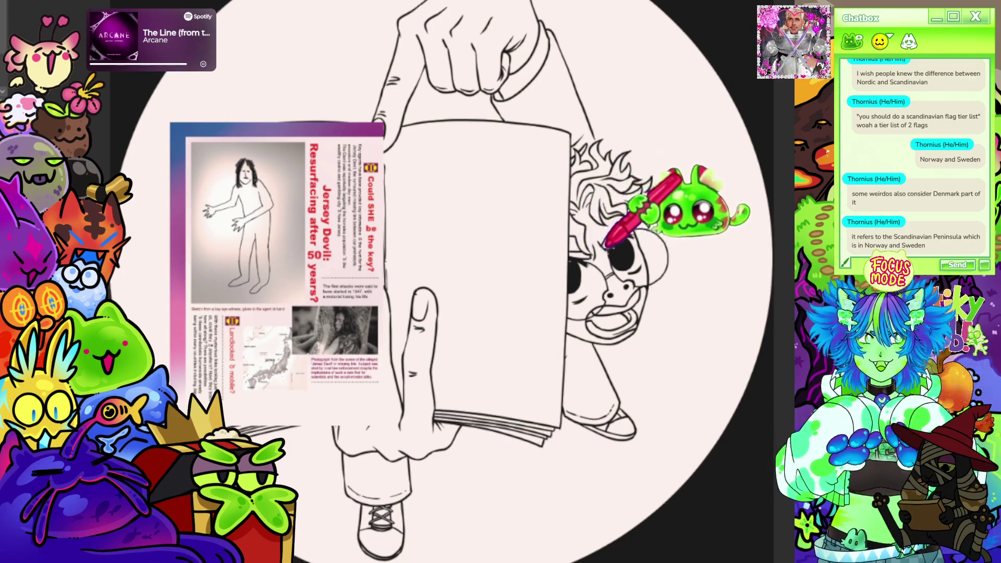
scroll(615, 167, "down", 3)
scroll(235, 156, "up", 2)
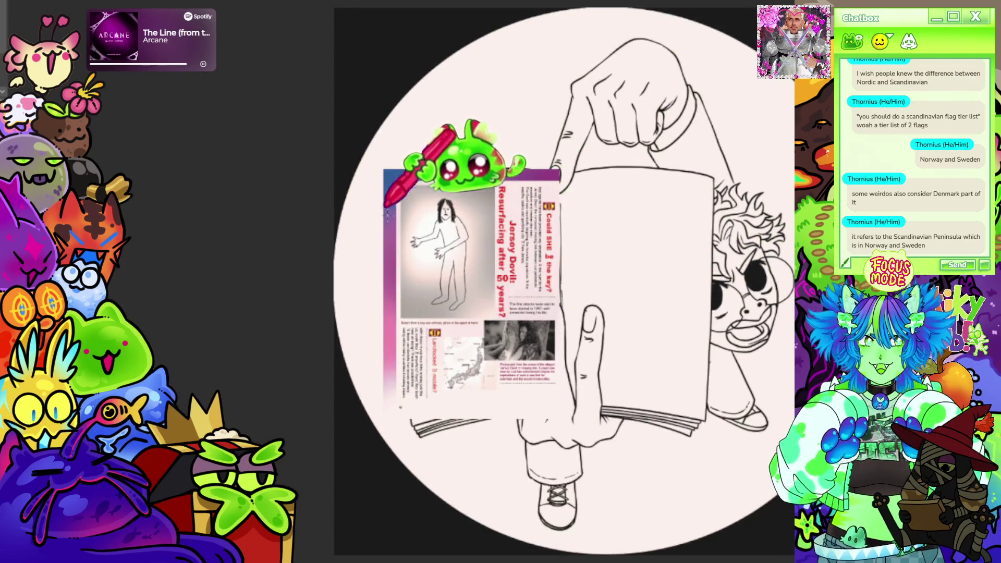
scroll(389, 203, "up", 1)
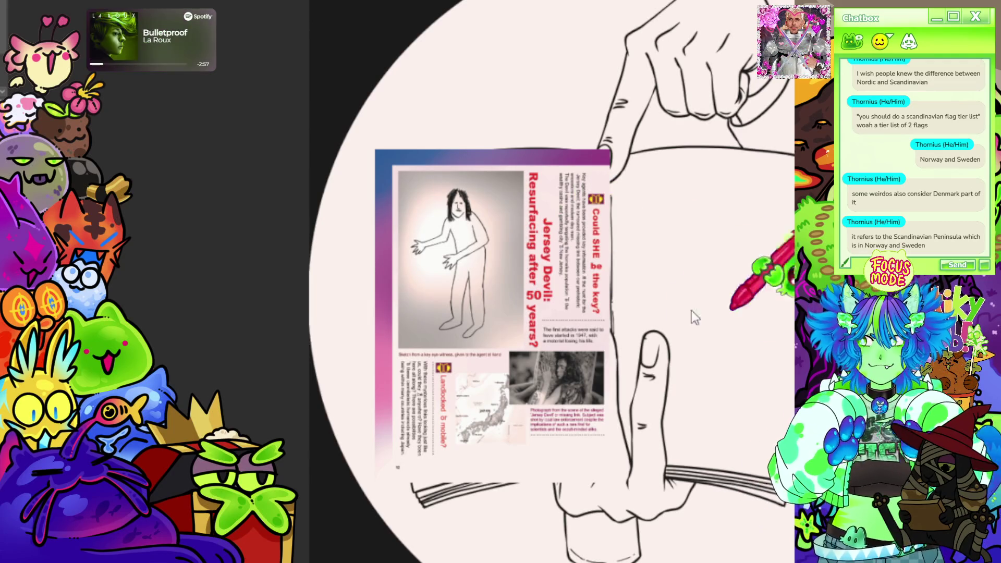
left_click(656, 306)
scroll(656, 305, "up", 1)
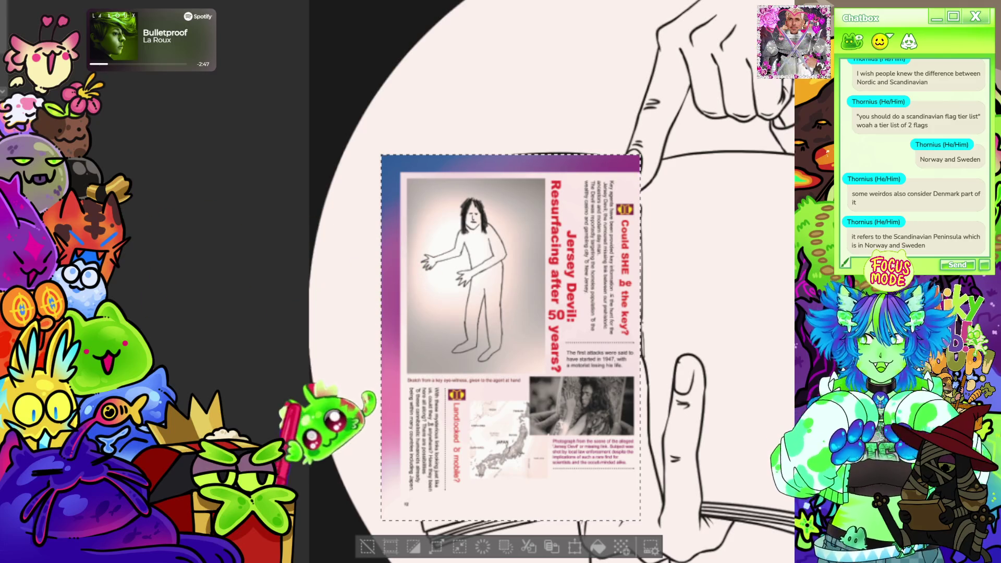
key("ctrl+t")
scroll(485, 105, "down", 1)
- Bend the page's top edge down and pull its top-right corner inward toward the magazine
scroll(360, 212, "up", 2)
scroll(360, 212, "up", 2)
mouse_move(279, 128)
left_mouse_down()
mouse_move(290, 189)
mouse_move(339, 172)
mouse_move(334, 221)
mouse_move(344, 219)
mouse_move(276, 176)
left_mouse_up()
key("ctrl+z")
key("ctrl+z")
key("ctrl+z")
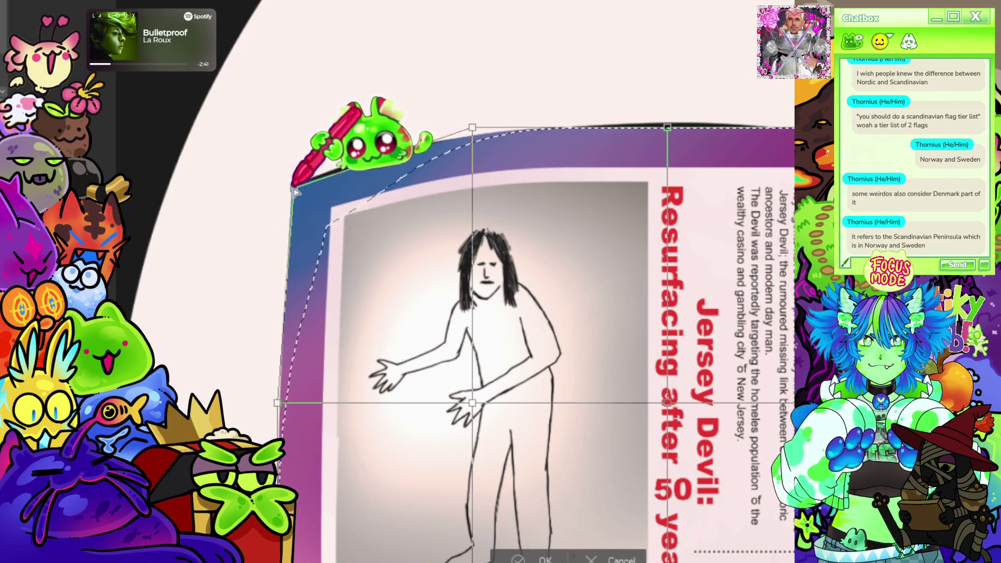
mouse_move(472, 127)
left_mouse_down()
mouse_move(479, 137)
mouse_move(456, 124)
mouse_move(480, 131)
left_mouse_up()
scroll(354, 139, "down", 2)
scroll(344, 144, "up", 3)
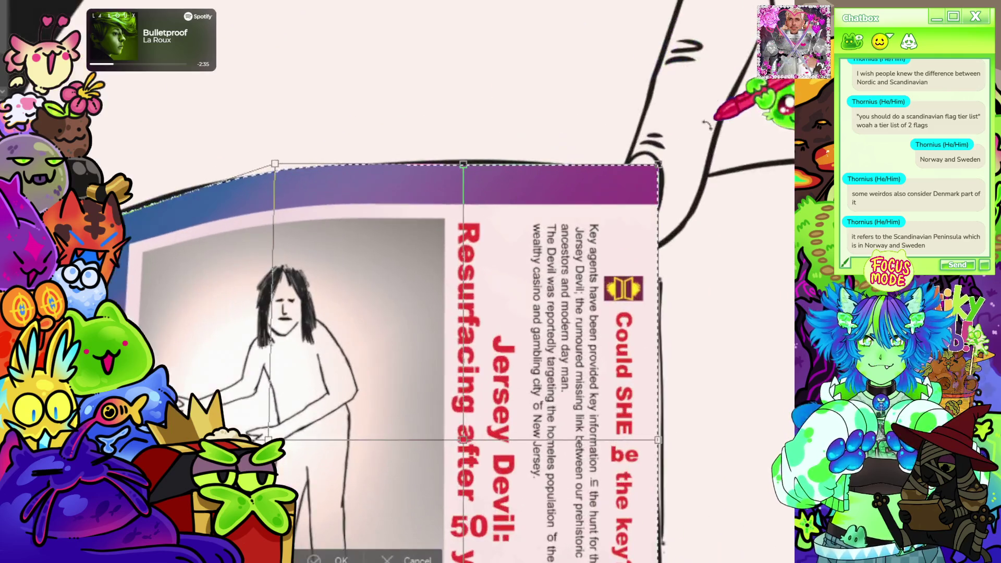
left_click_drag(410, 171, 414, 165)
left_click_drag(694, 170, 683, 187)
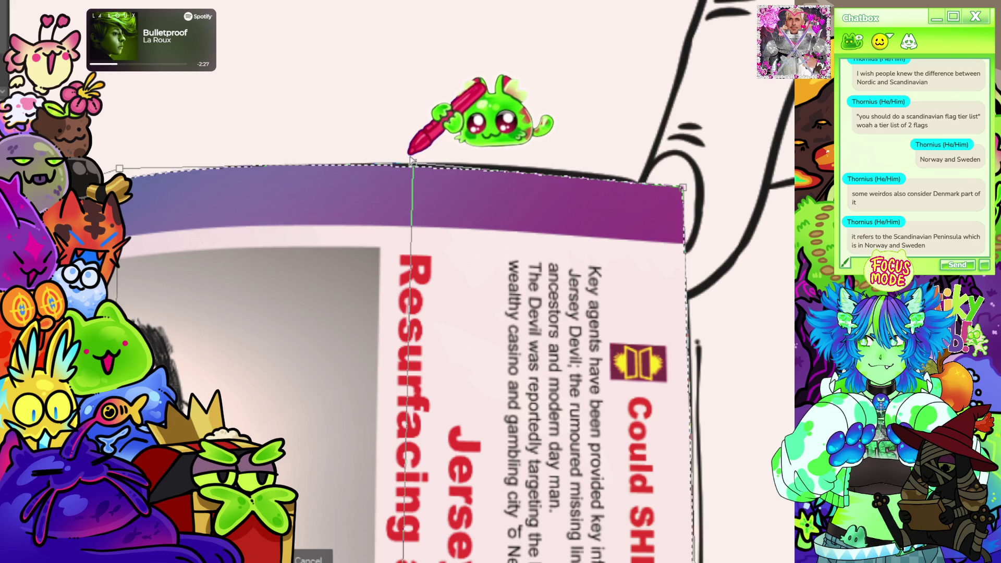
scroll(574, 105, "down", 5)
scroll(391, 433, "up", 6)
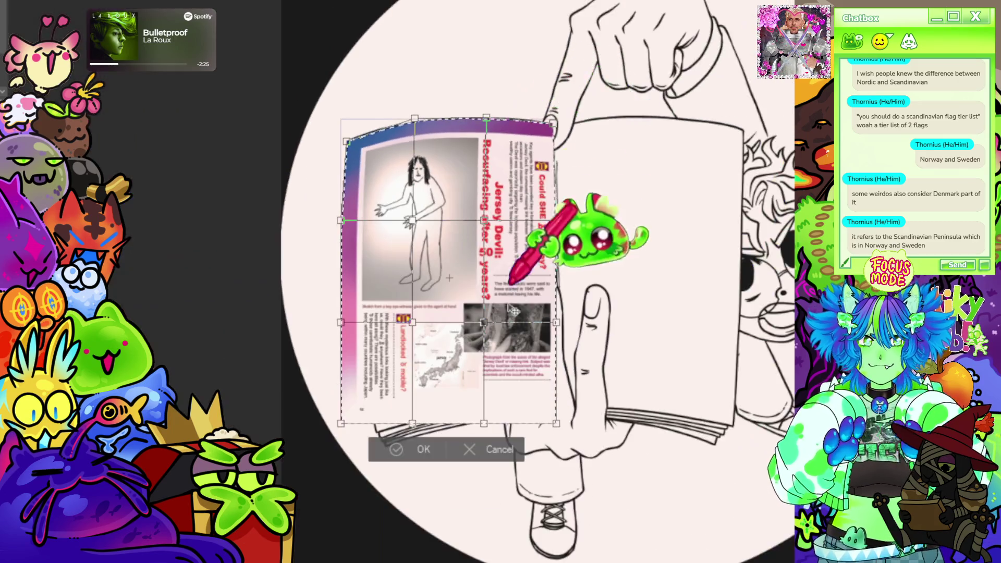
scroll(433, 400, "down", 5)
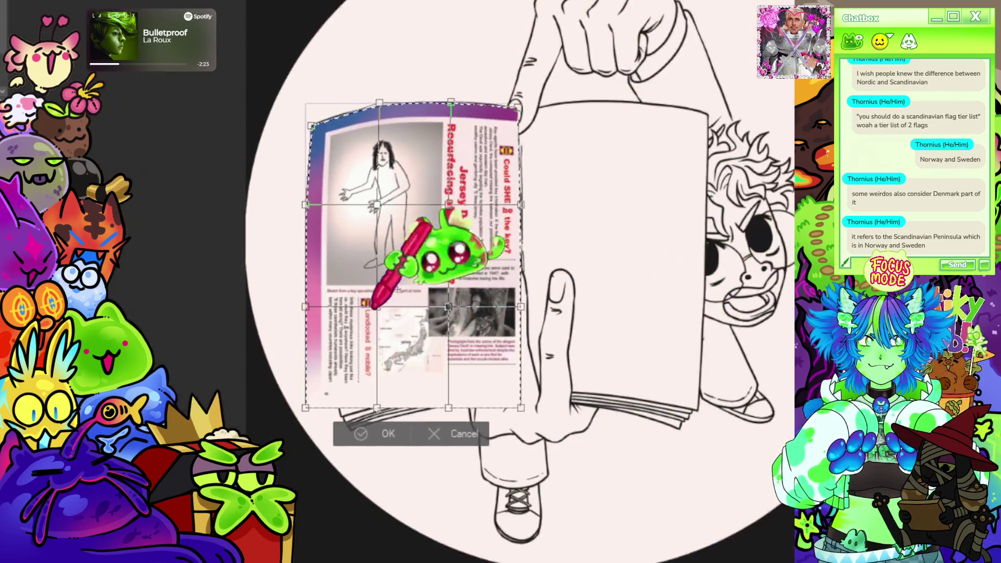
scroll(433, 401, "up", 5)
scroll(380, 99, "up", 5)
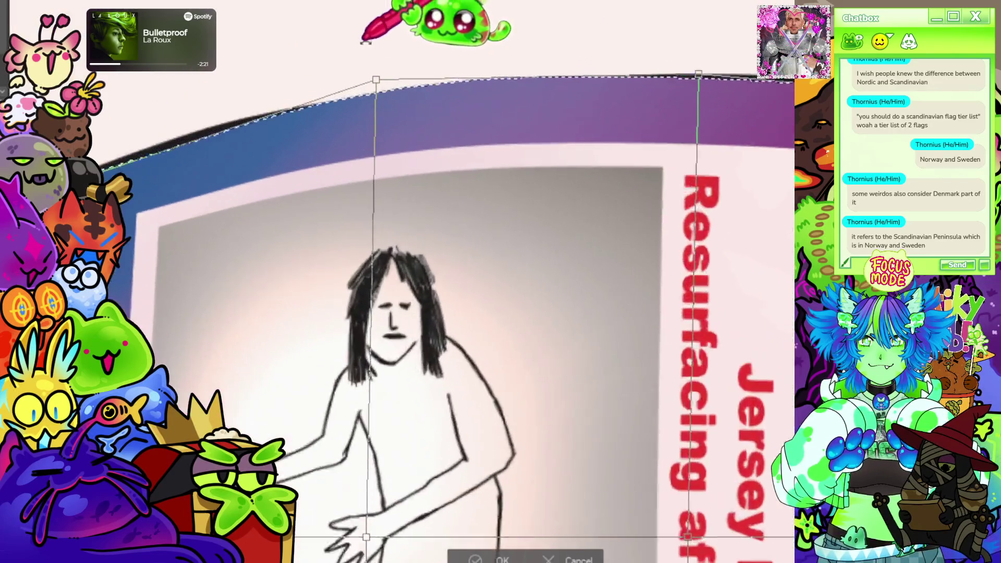
- Lower the top-left corner and bring the top edge down to the magazine's top
mouse_move(379, 99)
left_mouse_down()
mouse_move(378, 110)
mouse_move(363, 100)
left_mouse_up()
scroll(364, 100, "down", 4)
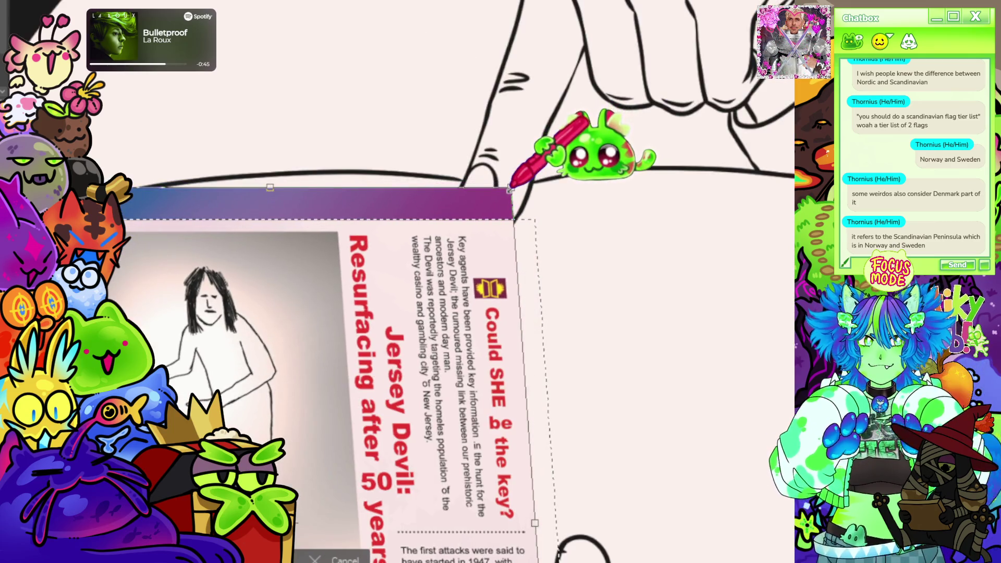
scroll(302, 179, "down", 2)
scroll(240, 177, "up", 3)
left_click_drag(212, 189, 216, 206)
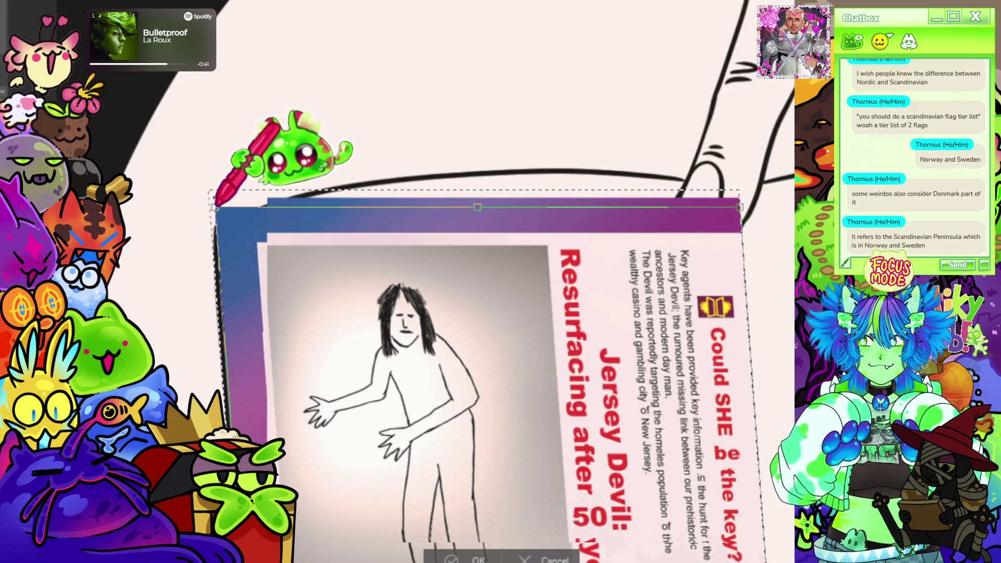
scroll(235, 172, "down", 3)
scroll(287, 223, "up", 1)
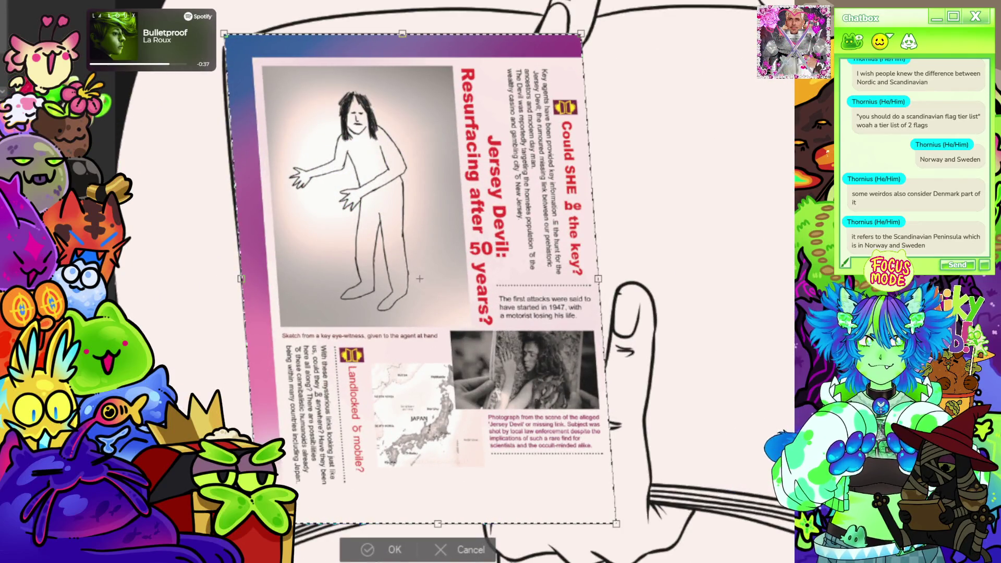
scroll(134, 358, "down", 1)
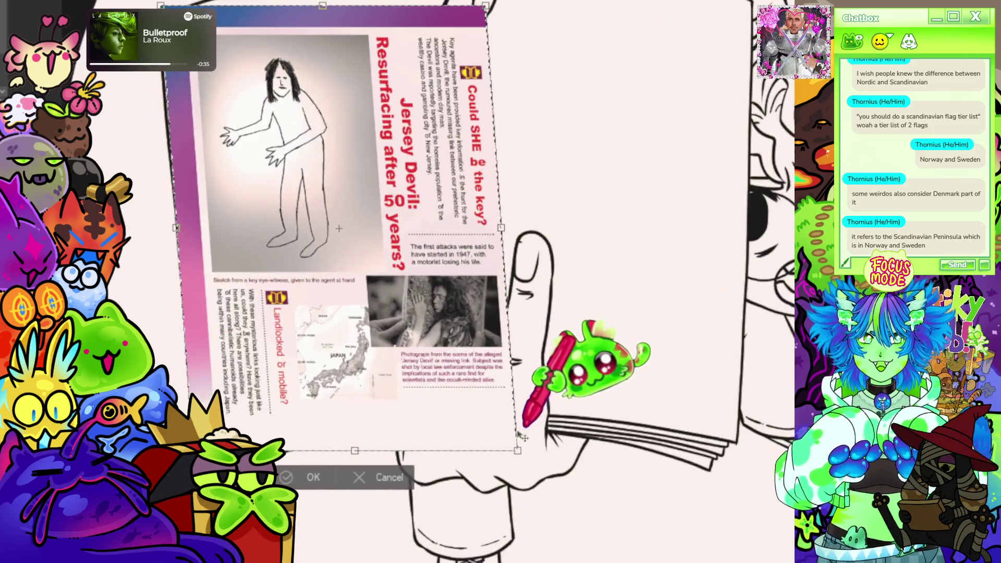
- Resize the page from its bottom-right corner to fit the magazine's left page
mouse_move(516, 449)
left_mouse_down()
mouse_move(508, 422)
mouse_move(410, 391)
mouse_move(481, 409)
left_mouse_up()
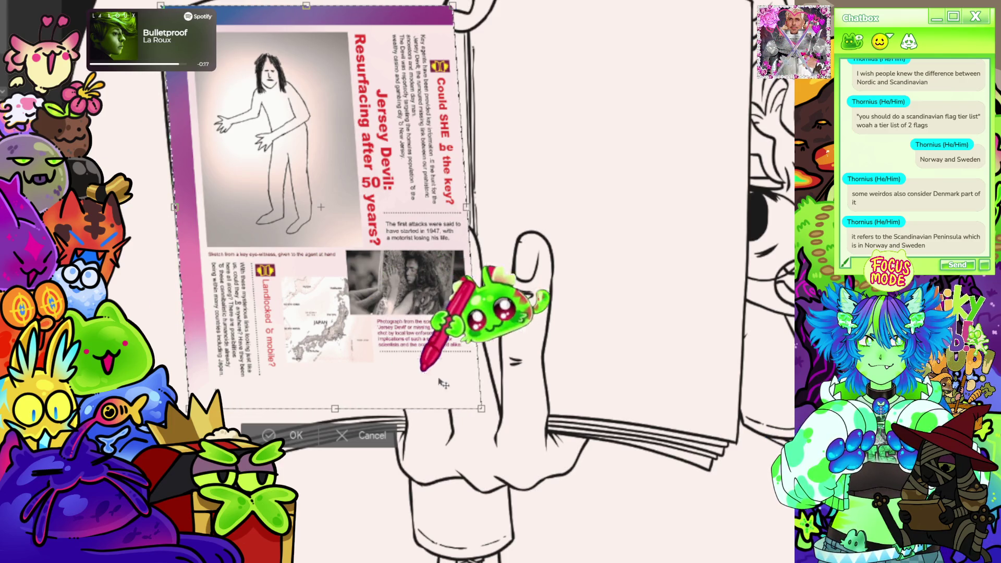
left_click_drag(479, 408, 440, 358)
mouse_move(466, 289)
left_mouse_down()
mouse_move(486, 400)
mouse_move(513, 420)
mouse_move(505, 416)
left_mouse_up()
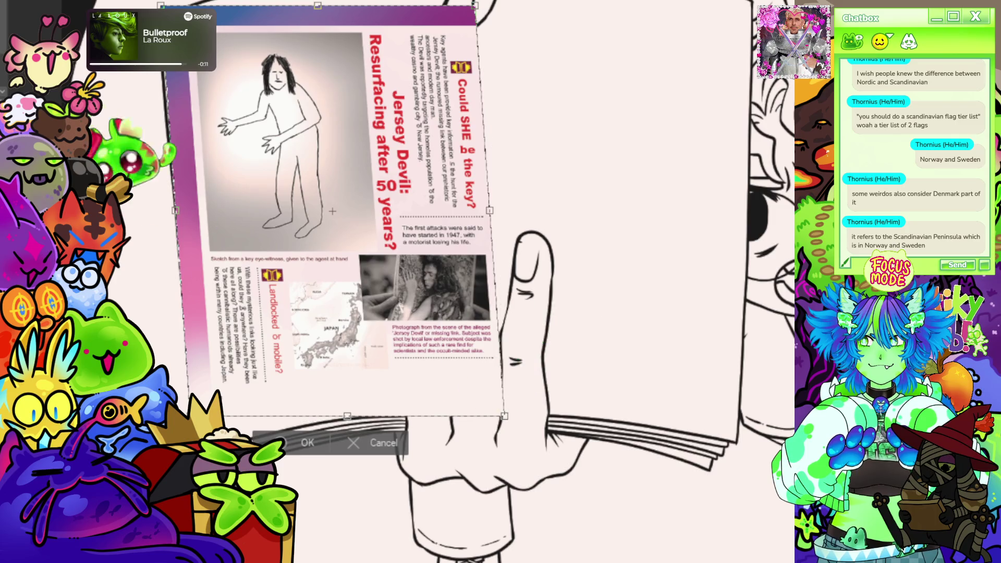
mouse_move(332, 211)
left_mouse_down()
mouse_move(378, 239)
mouse_move(334, 228)
left_mouse_up()
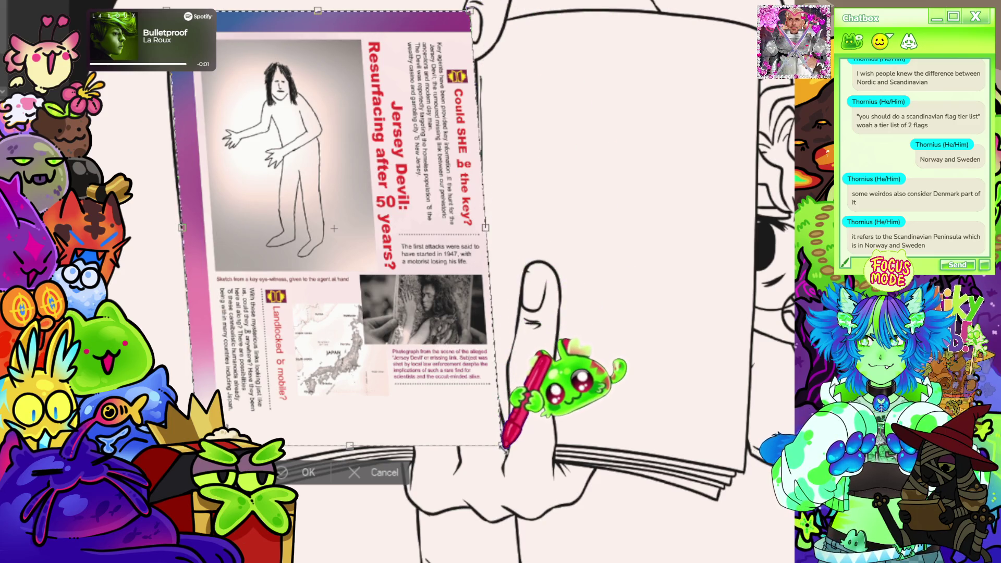
mouse_move(502, 446)
left_mouse_down()
mouse_move(490, 441)
mouse_move(503, 453)
left_mouse_up()
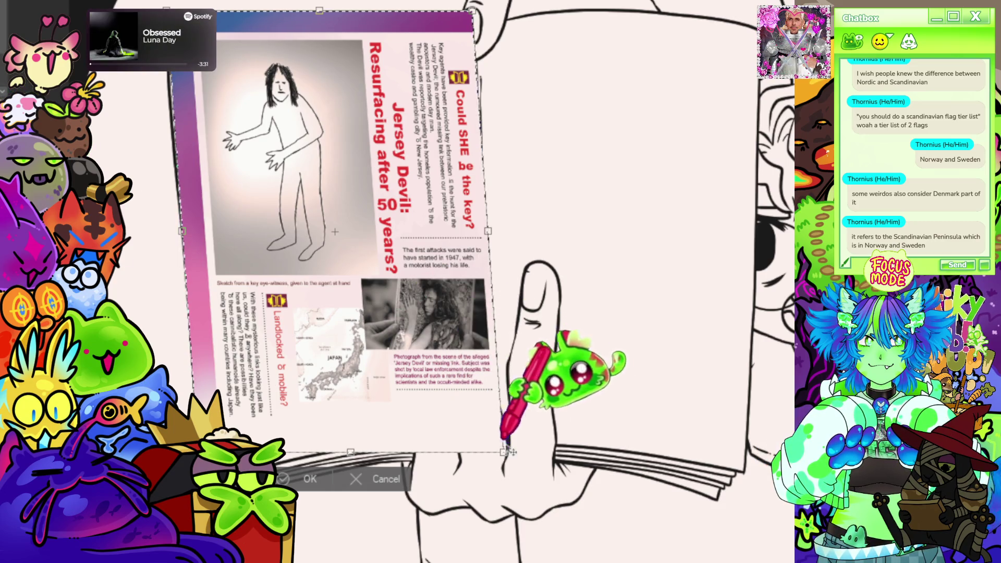
mouse_move(503, 453)
left_mouse_down()
mouse_move(482, 436)
mouse_move(493, 444)
left_mouse_up()
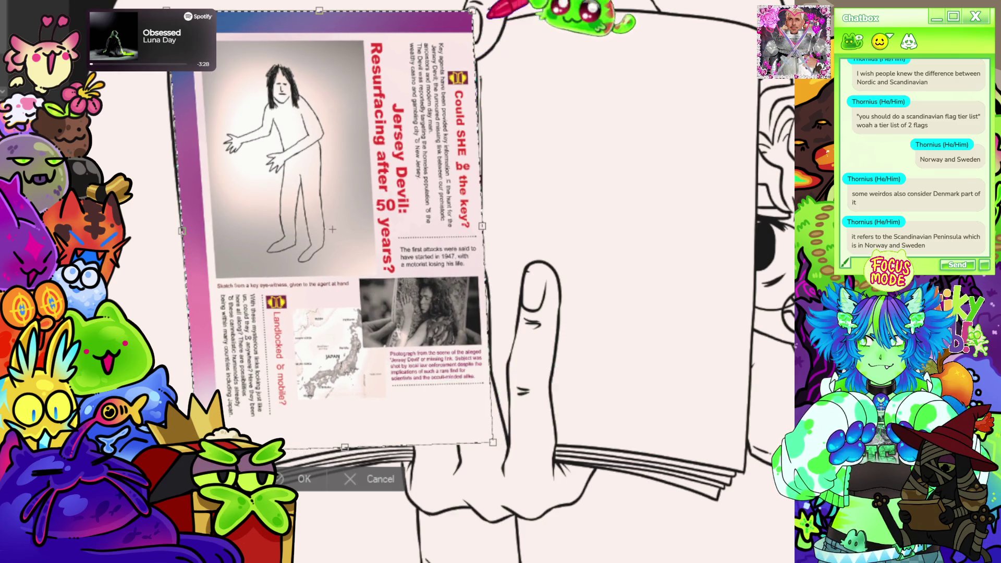
- Adjust the top-right, top-left and bottom-left corners, then apply the warp
mouse_move(472, 15)
left_mouse_down()
mouse_move(477, 23)
mouse_move(473, 12)
left_mouse_up()
left_click_drag(166, 25, 167, 48)
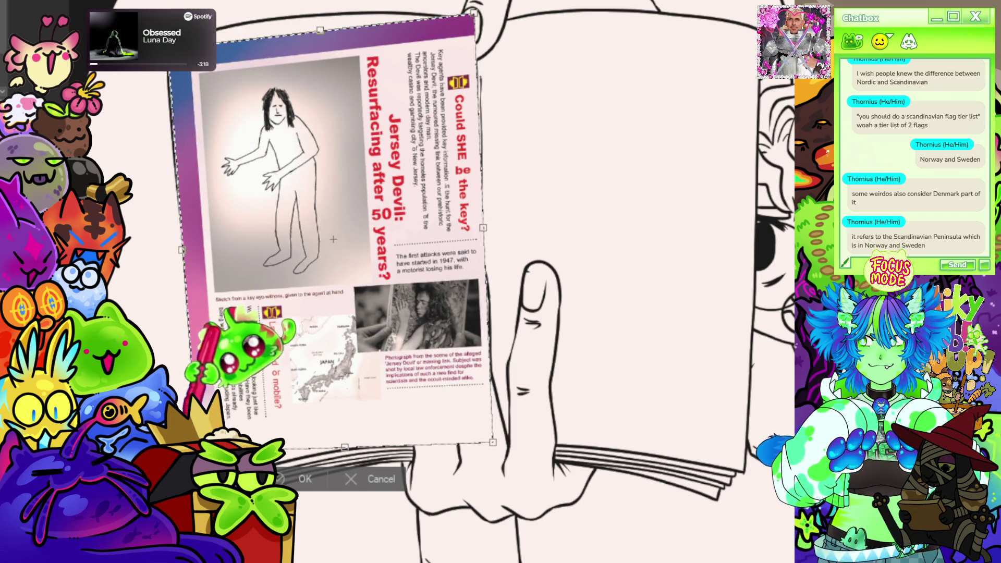
mouse_move(196, 450)
left_mouse_down()
mouse_move(203, 478)
mouse_move(210, 455)
left_mouse_up()
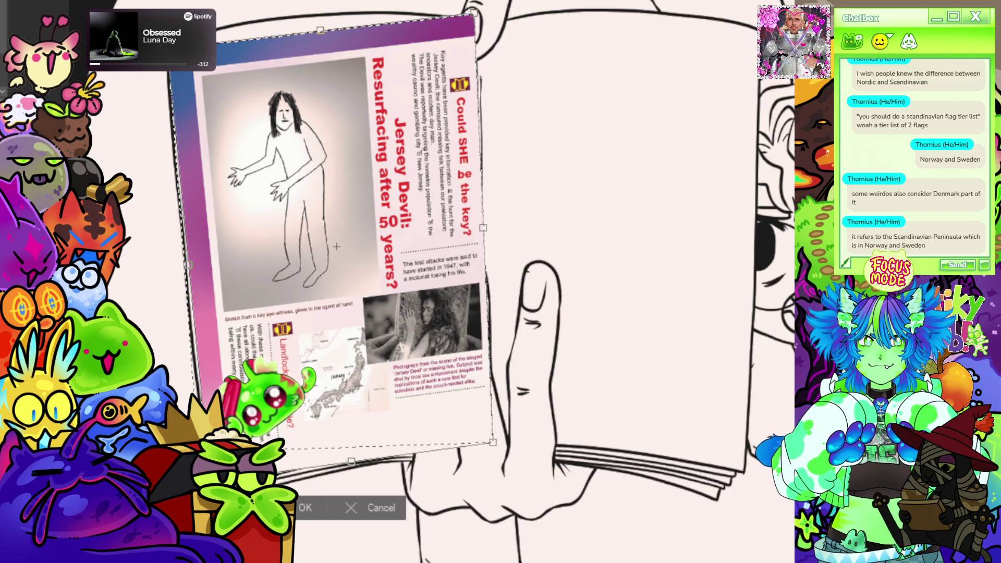
scroll(337, 484, "down", 5)
scroll(337, 484, "up", 4)
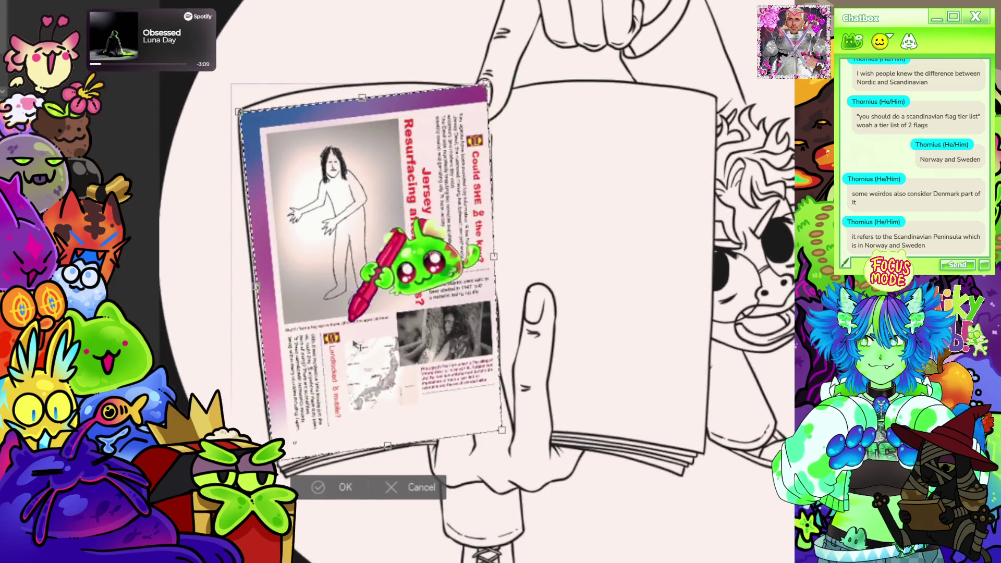
left_click(344, 487)
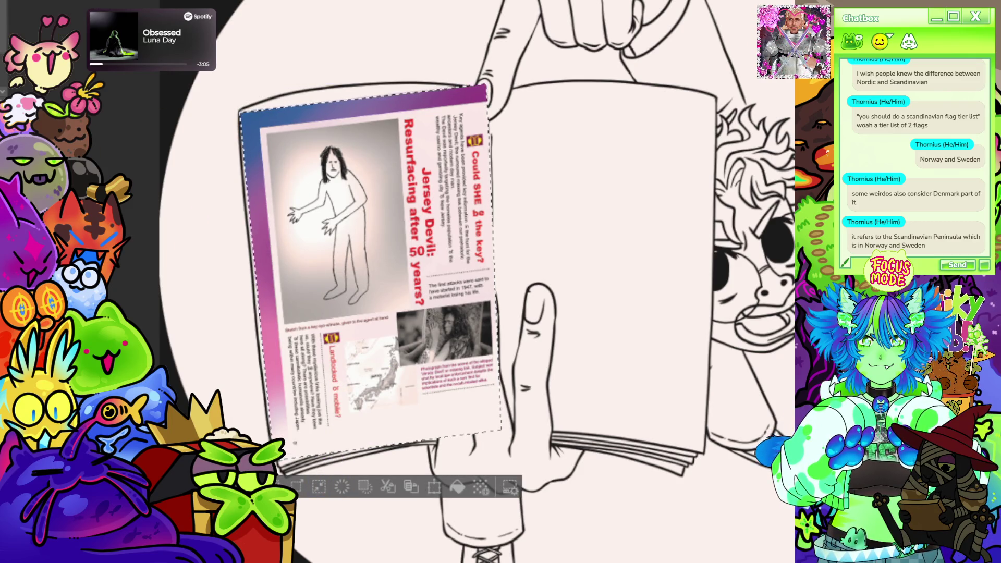
- Transform again, raising the top-left corner and top edge and fitting the top-right corner to the book
key("ctrl+t")
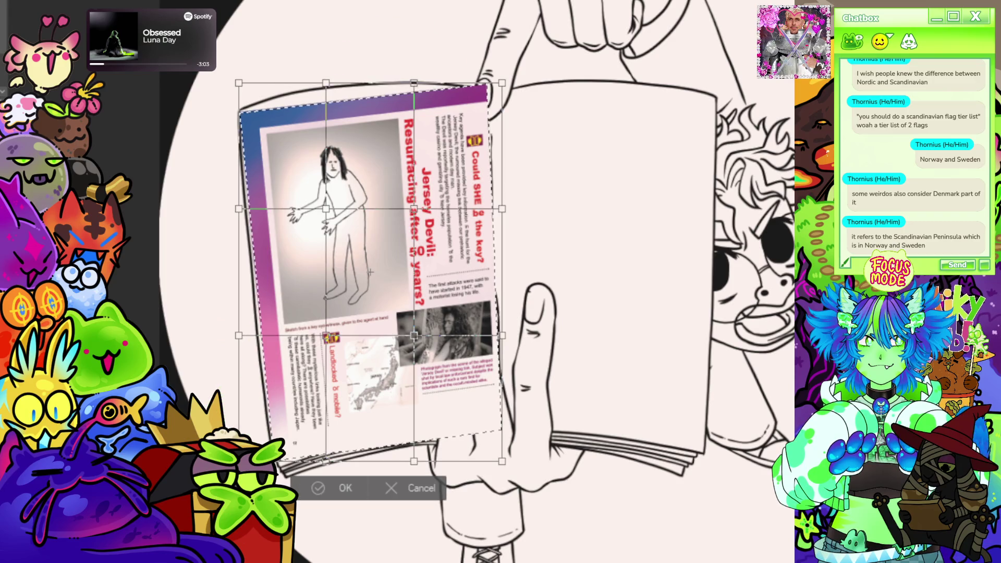
scroll(370, 271, "up", 4)
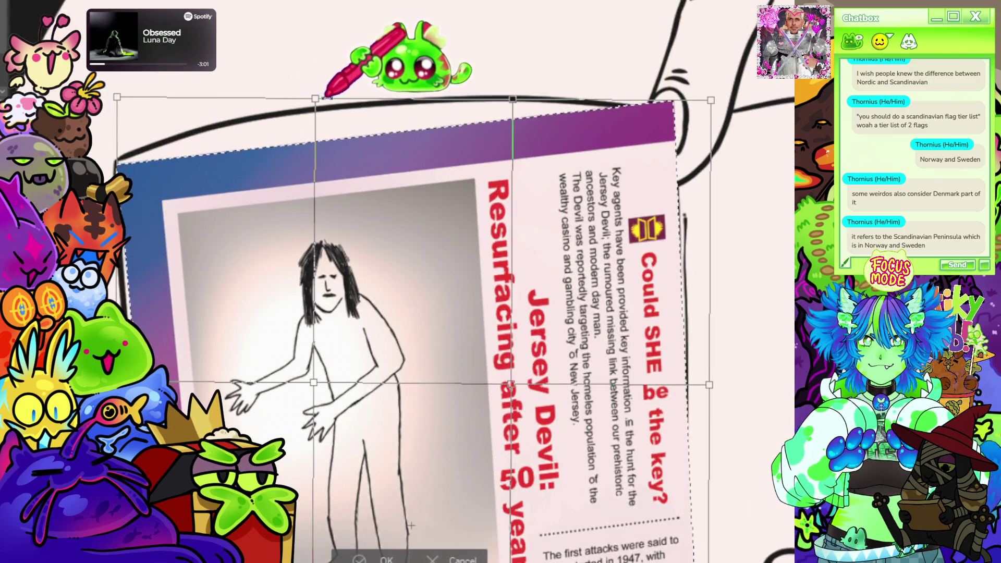
left_click_drag(303, 112, 307, 50)
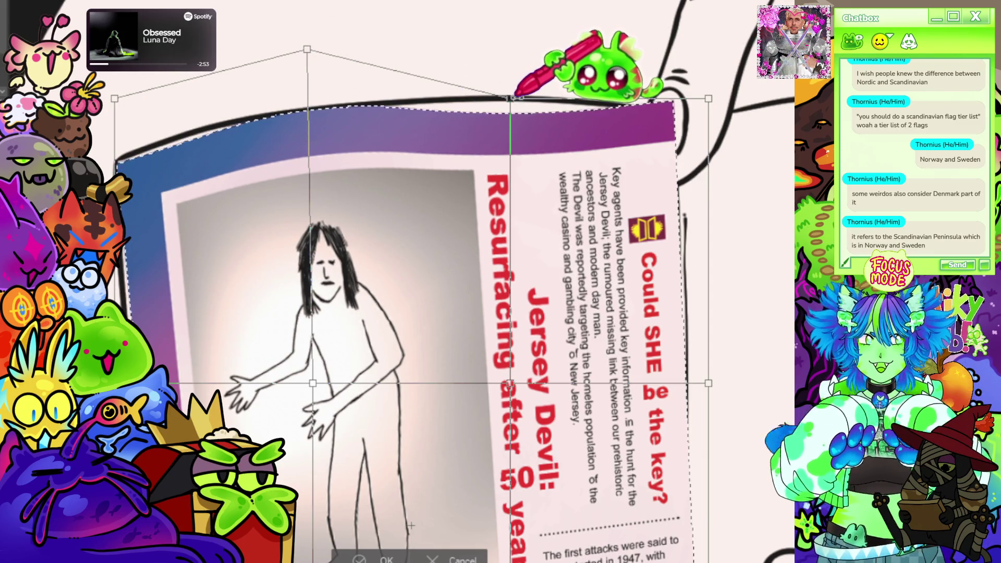
mouse_move(510, 101)
left_mouse_down()
mouse_move(515, 71)
mouse_move(513, 79)
left_mouse_up()
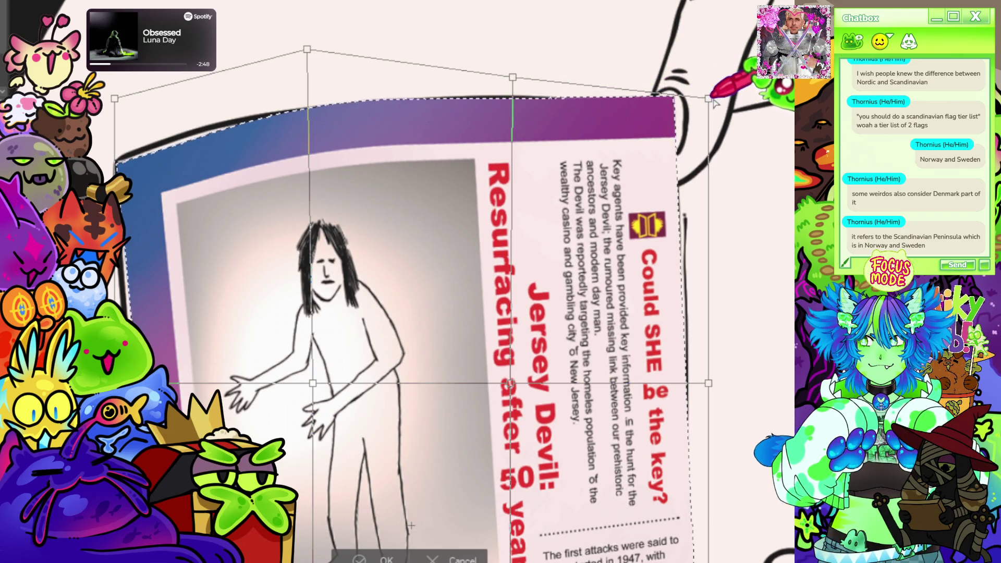
left_click_drag(715, 113, 715, 116)
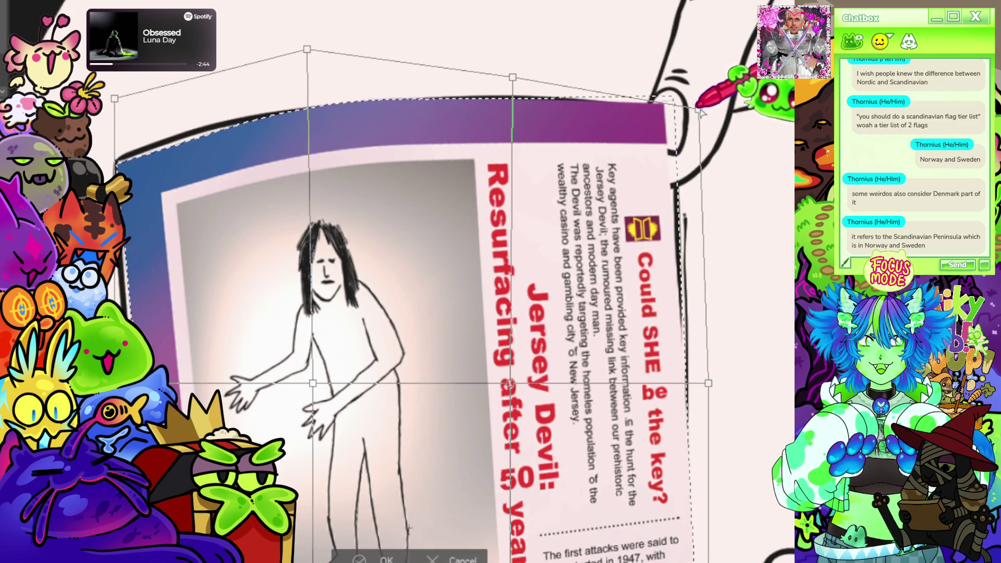
left_click_drag(704, 120, 706, 125)
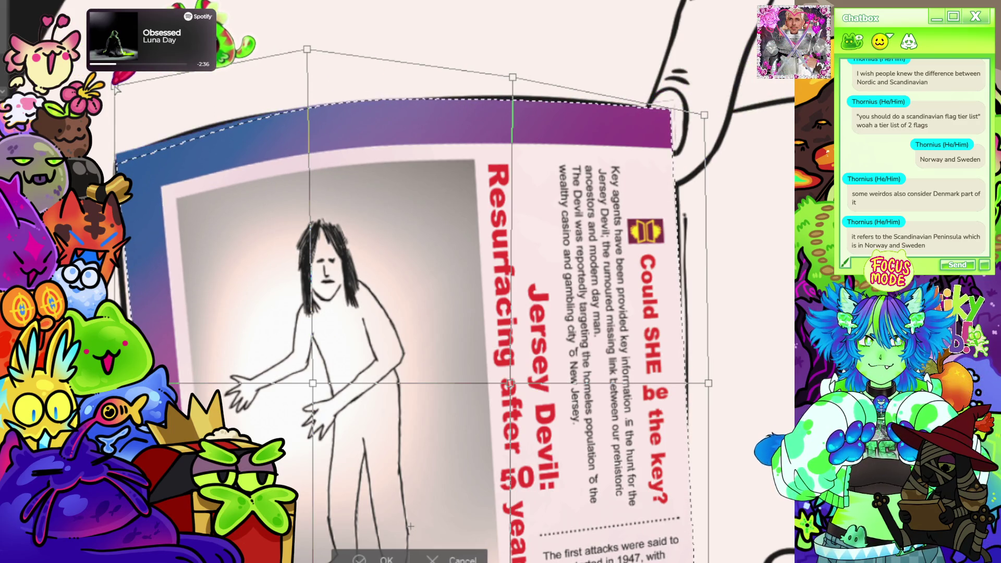
scroll(116, 89, "down", 5)
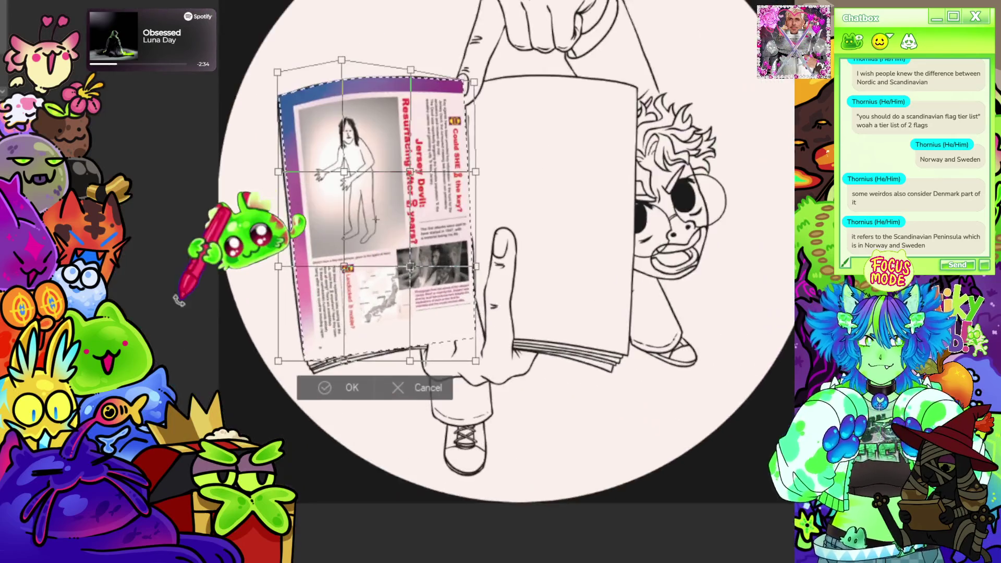
- Pull the page's top-left corner left and down onto the book's left page corner
scroll(280, 290, "up", 3)
scroll(286, 290, "up", 3)
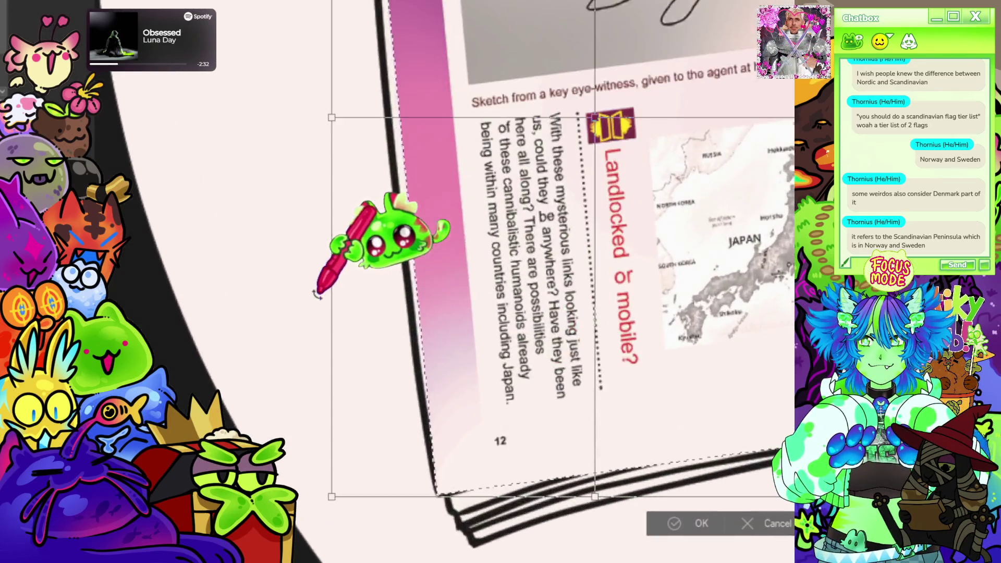
scroll(316, 295, "down", 5)
scroll(335, 315, "up", 5)
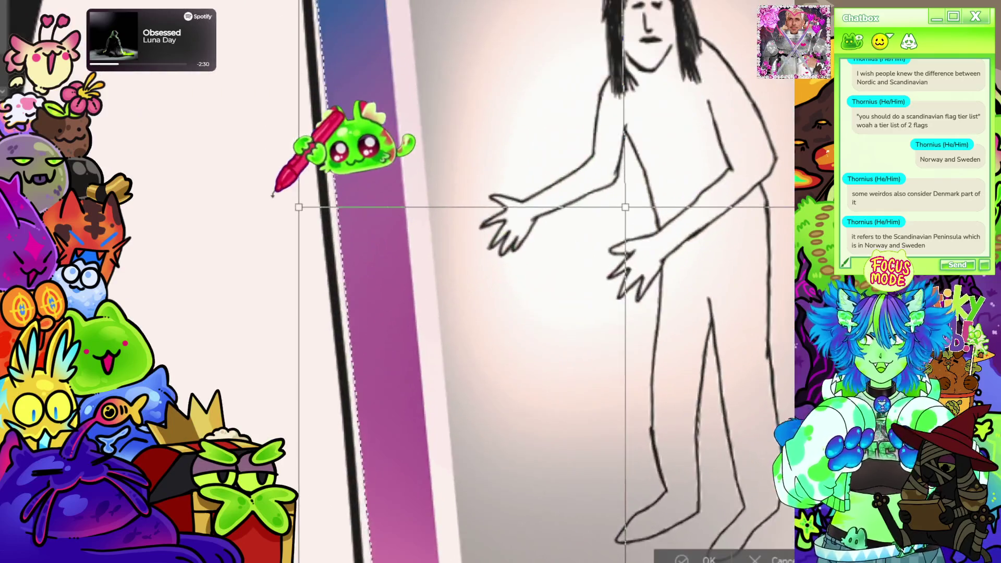
scroll(272, 196, "up", 2)
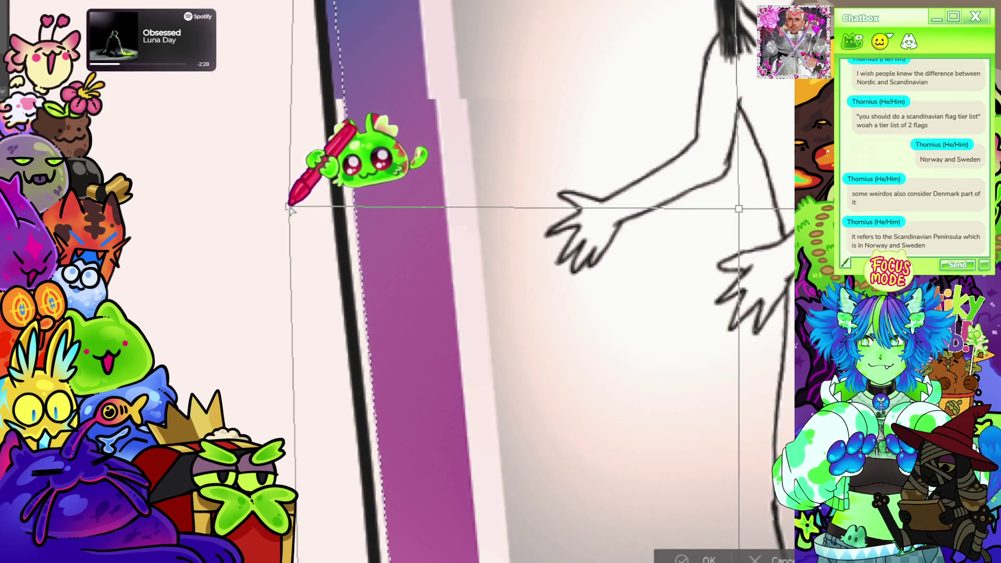
scroll(297, 202, "down", 2)
scroll(297, 198, "down", 3)
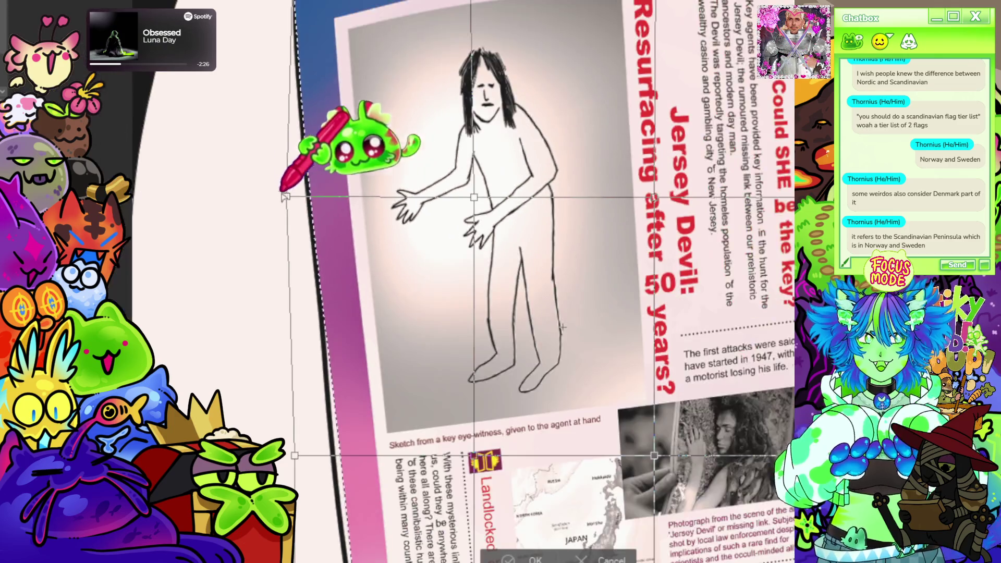
scroll(365, 177, "up", 2)
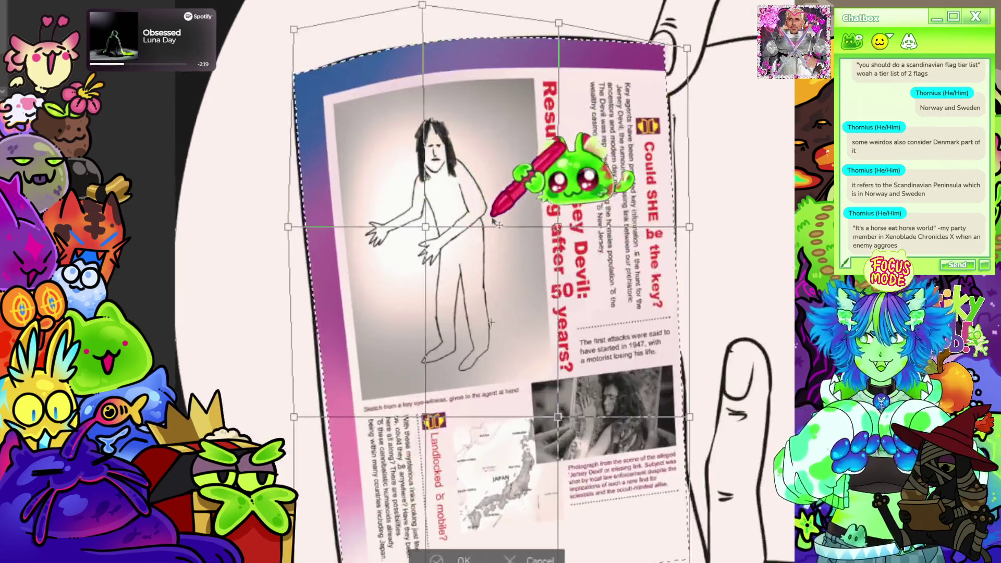
scroll(381, 479, "down", 2)
scroll(530, 178, "up", 2)
scroll(529, 179, "down", 2)
scroll(465, 240, "up", 4)
mouse_move(363, 201)
left_mouse_down()
mouse_move(368, 191)
mouse_move(339, 205)
left_mouse_up()
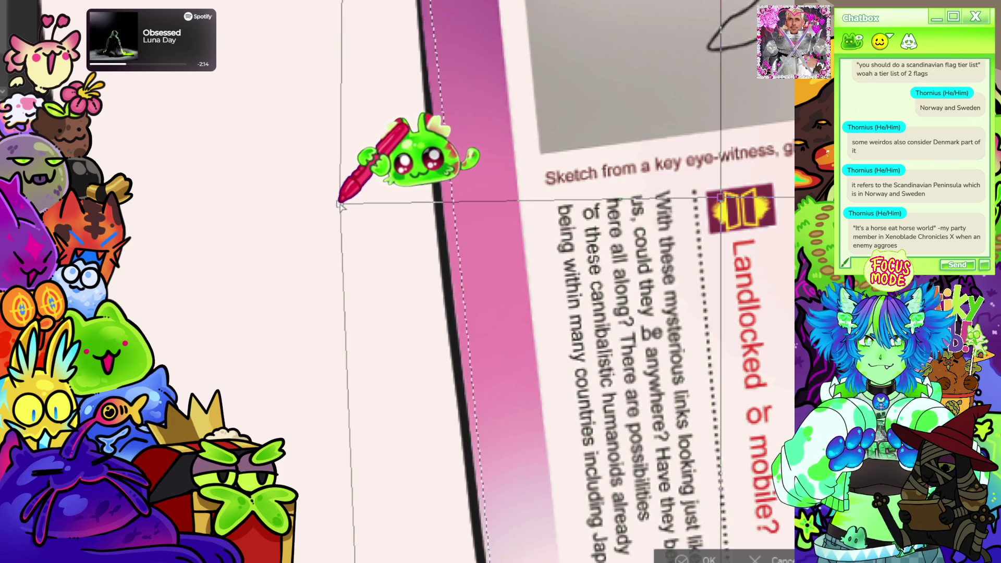
- Fit the page's bottom-left corner onto the book's lower page edge
scroll(339, 205, "down", 3)
scroll(313, 378, "up", 3)
scroll(313, 378, "down", 2)
scroll(240, 376, "up", 4)
left_click_drag(204, 366, 228, 409)
scroll(587, 241, "down", 2)
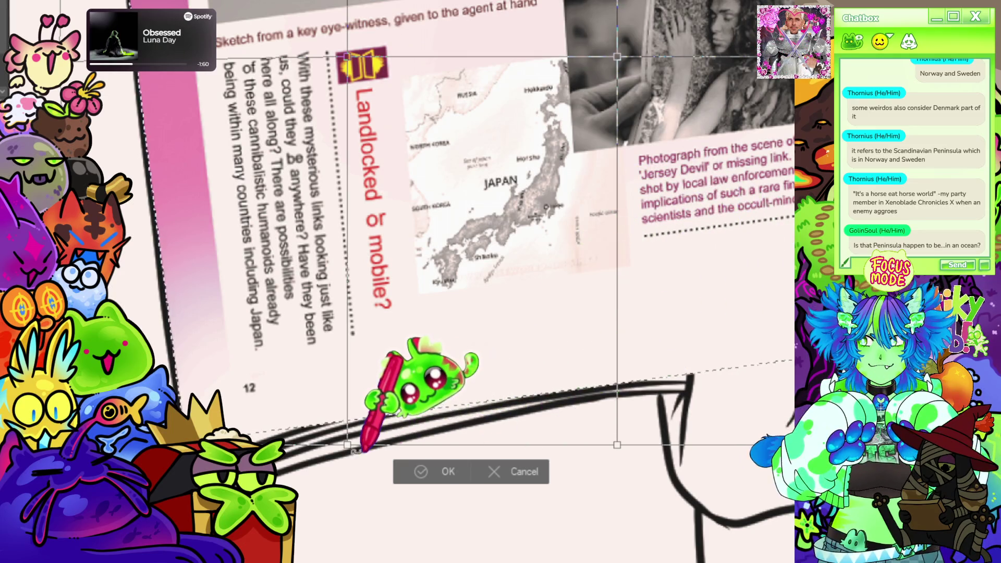
left_click_drag(351, 437, 348, 416)
- Raise and fit the page's bottom-right corner onto the book's lower page edge
mouse_move(615, 448)
left_mouse_down()
mouse_move(614, 383)
mouse_move(612, 400)
left_mouse_up()
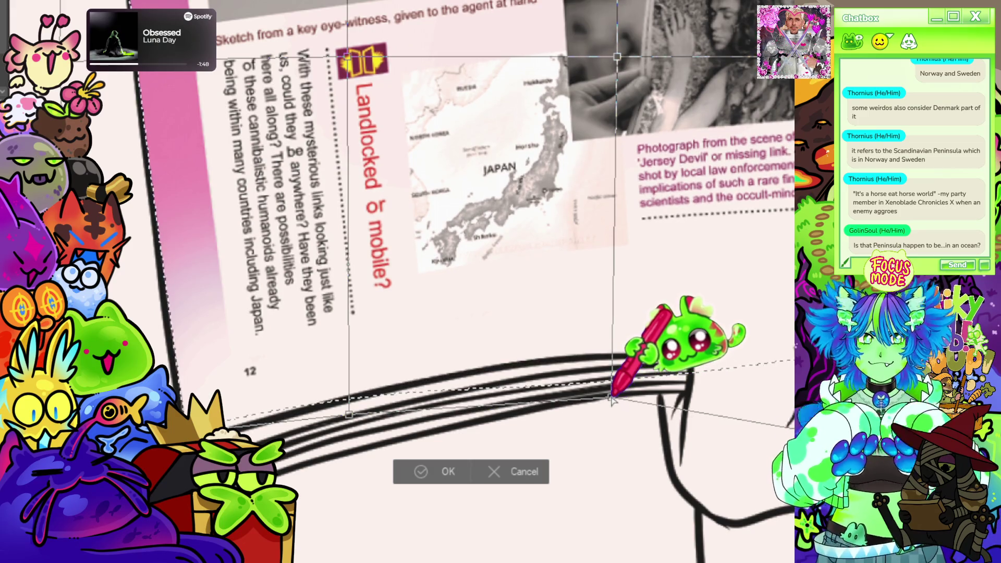
scroll(559, 396, "down", 3)
scroll(599, 346, "up", 5)
mouse_move(484, 453)
left_mouse_down()
mouse_move(475, 424)
mouse_move(469, 457)
left_mouse_up()
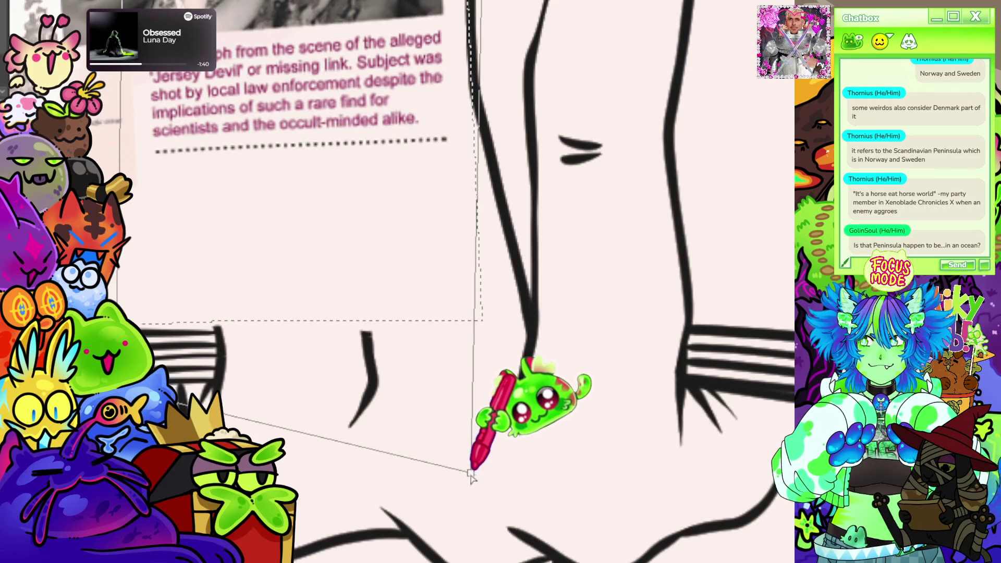
left_click_drag(471, 495, 473, 487)
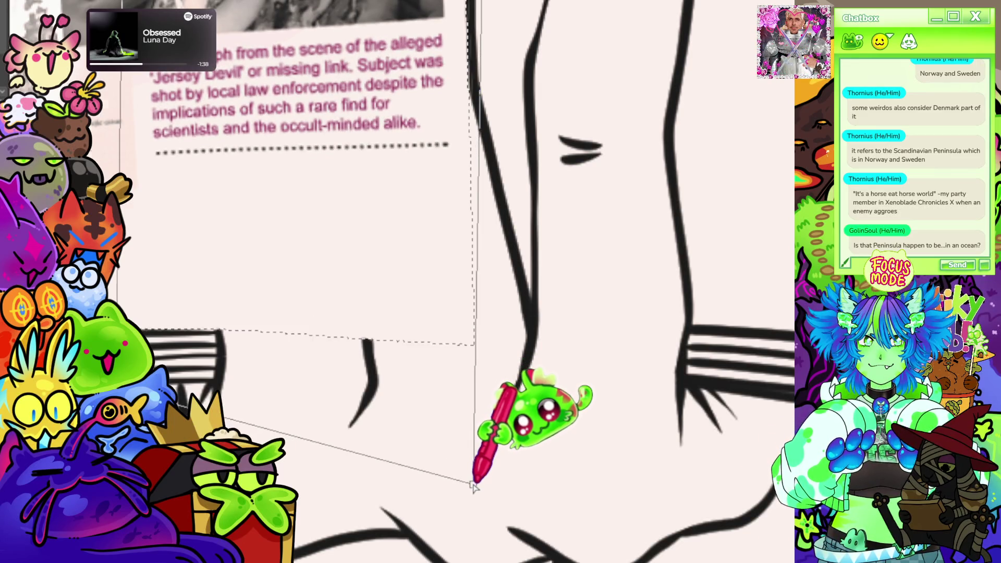
scroll(473, 487, "down", 5)
scroll(473, 162, "up", 3)
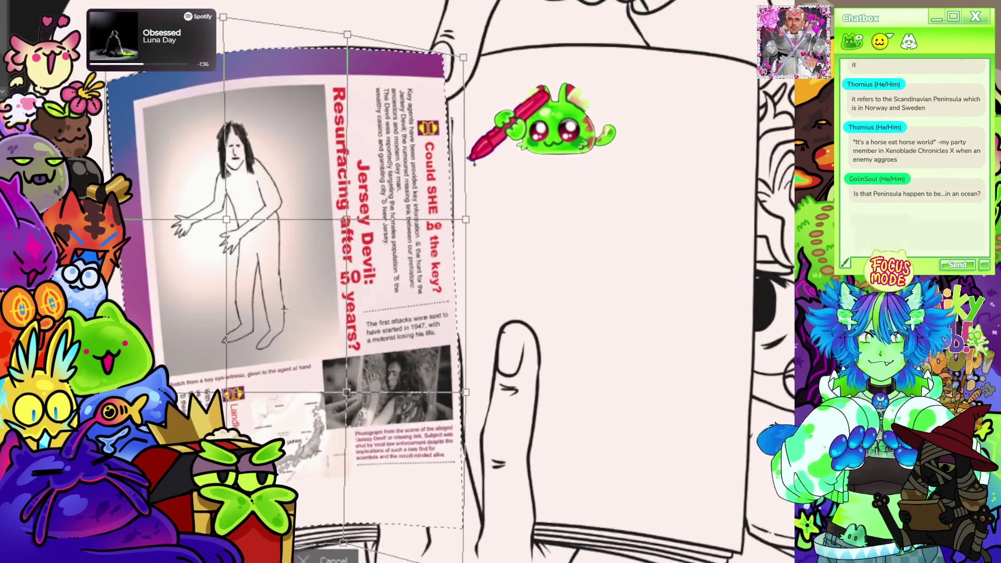
- Lift the mesh's centre-left, centre and bottom-centre points to curve the page like the book
scroll(473, 162, "down", 2)
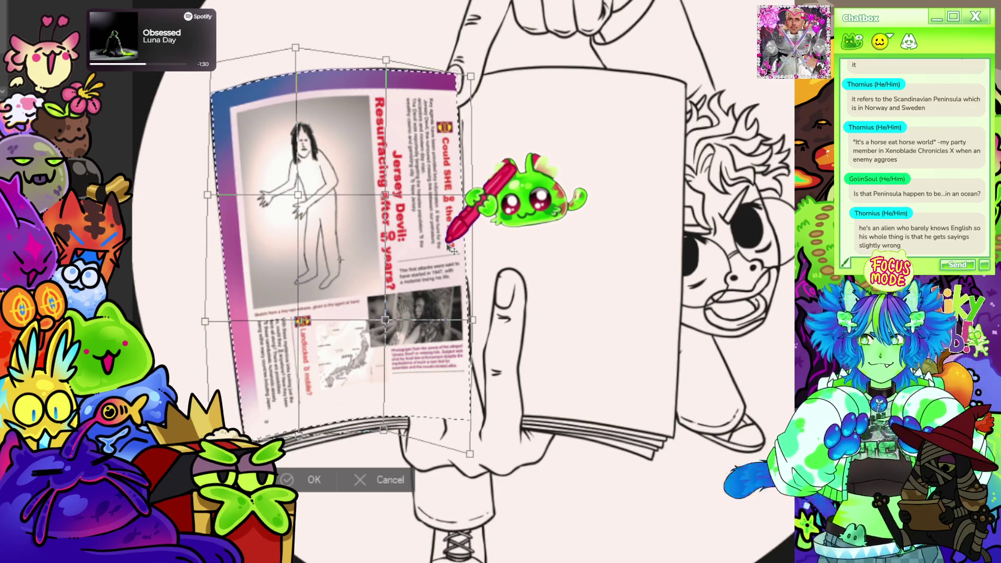
scroll(471, 116, "up", 5)
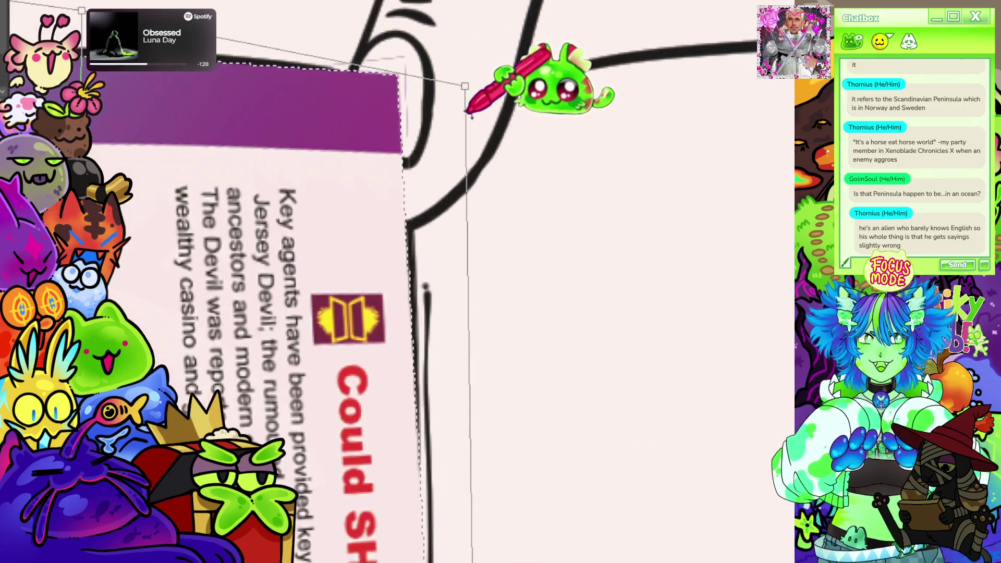
scroll(472, 118, "down", 3)
scroll(470, 123, "down", 4)
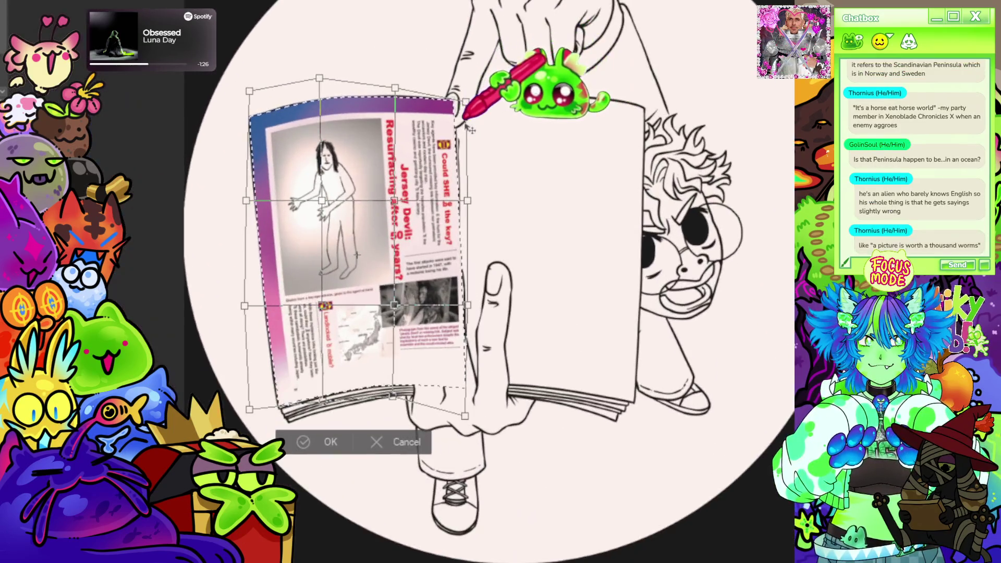
scroll(319, 208, "up", 3)
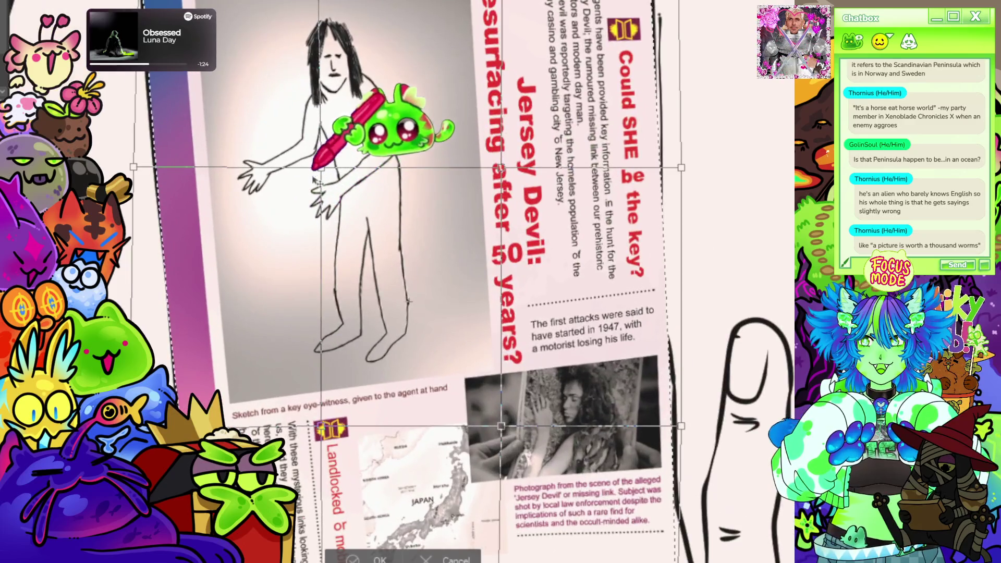
left_click_drag(319, 168, 319, 154)
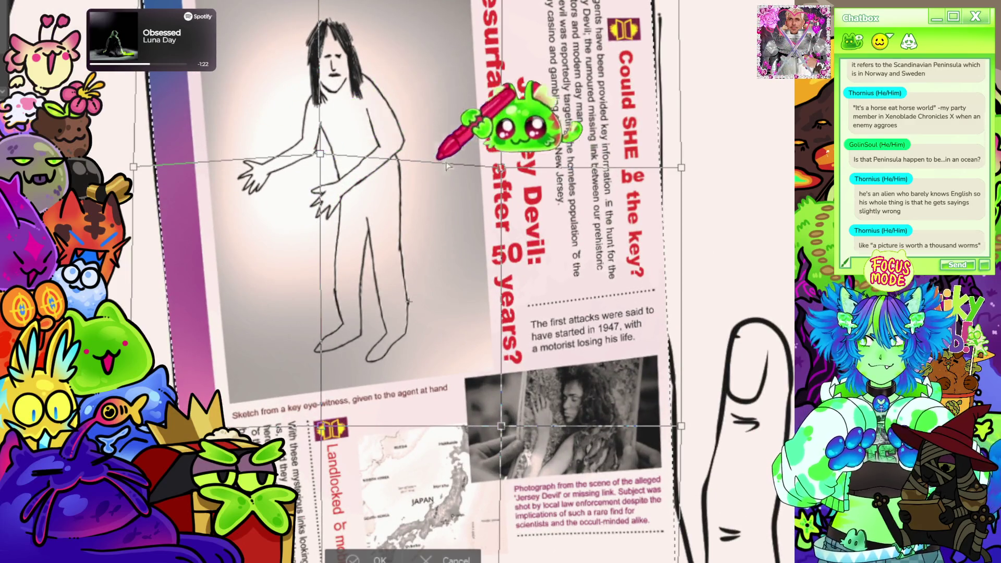
mouse_move(501, 162)
left_mouse_down()
mouse_move(522, 135)
mouse_move(495, 131)
left_mouse_up()
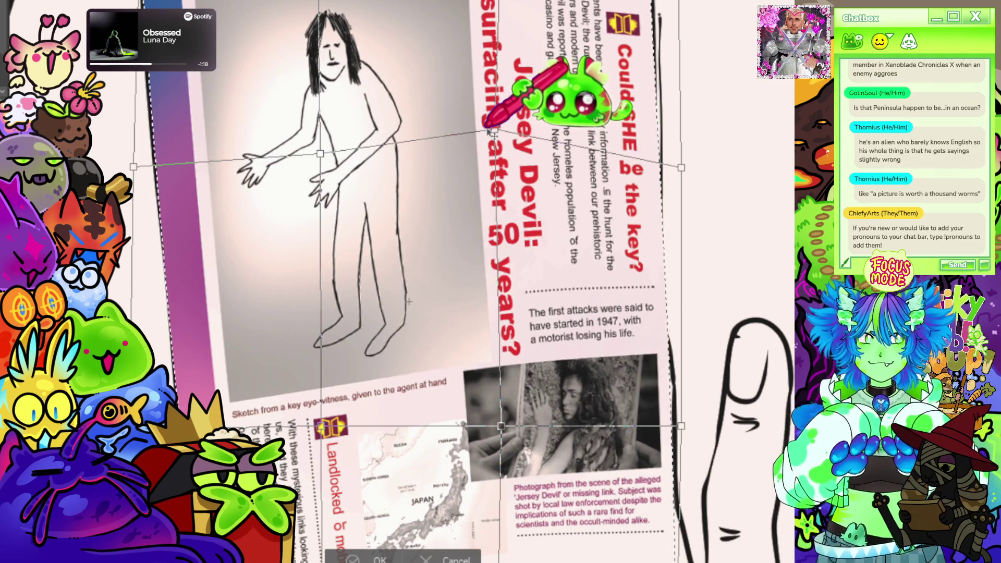
left_click_drag(500, 425, 500, 400)
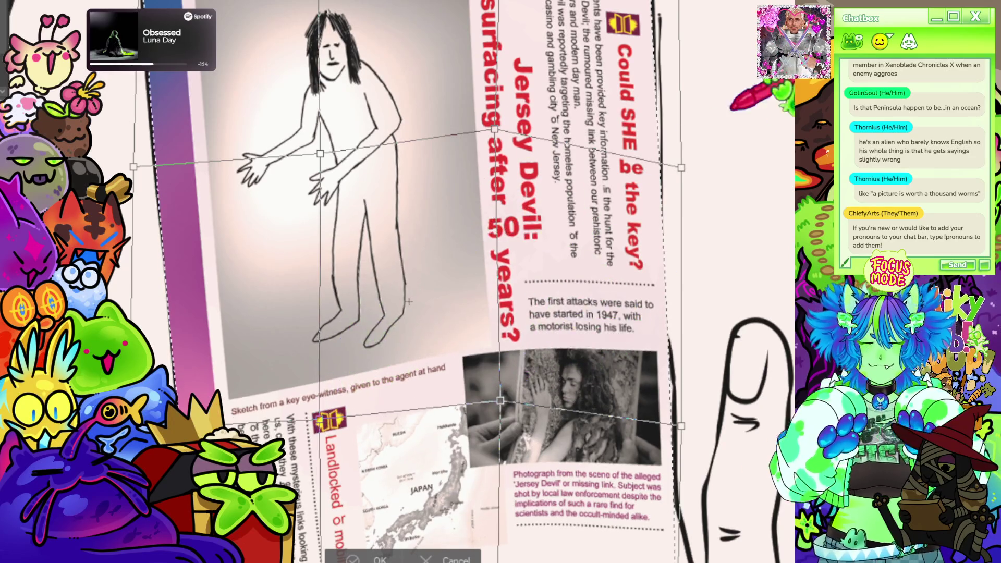
scroll(475, 276, "down", 4)
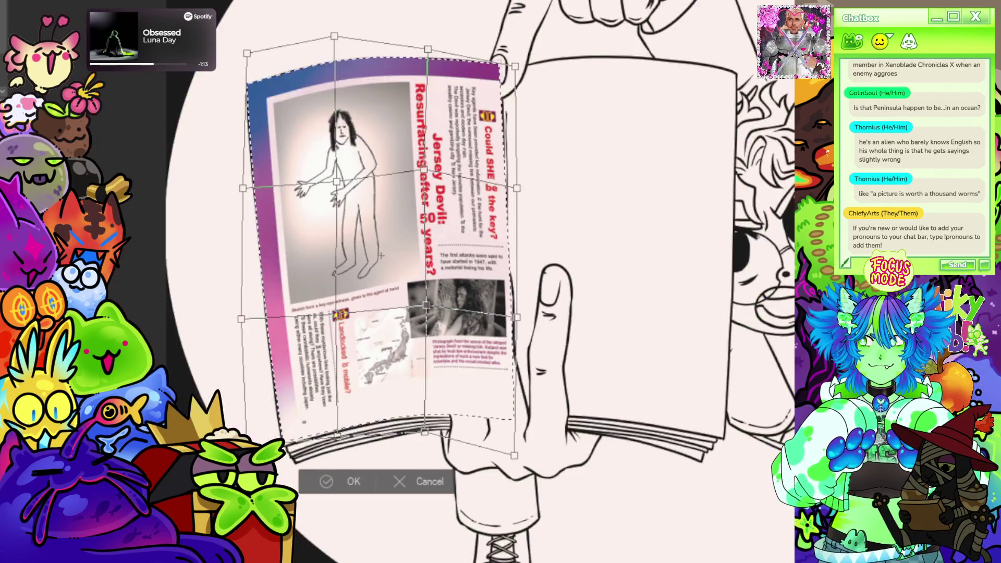
left_click_drag(381, 256, 430, 260)
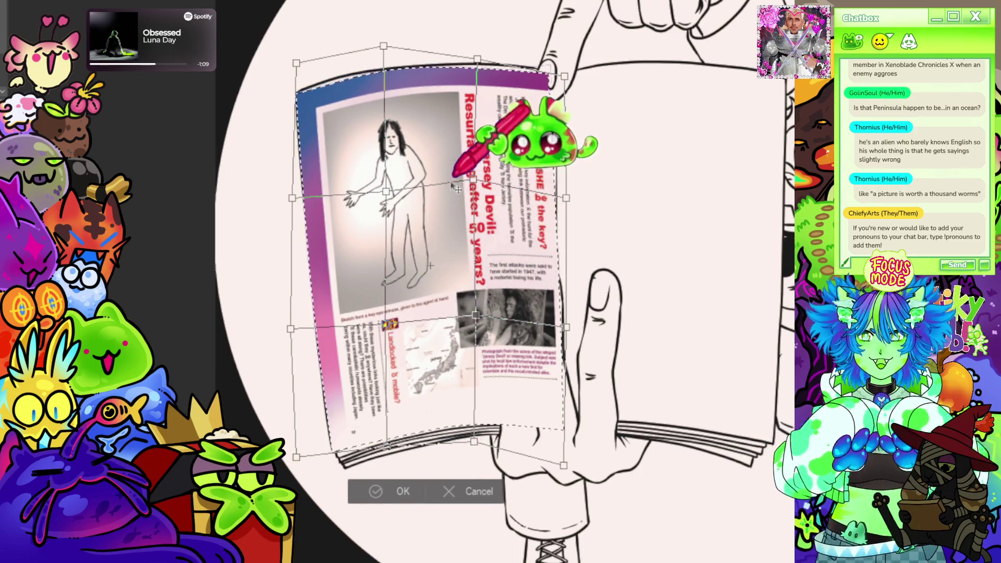
scroll(456, 187, "down", 1)
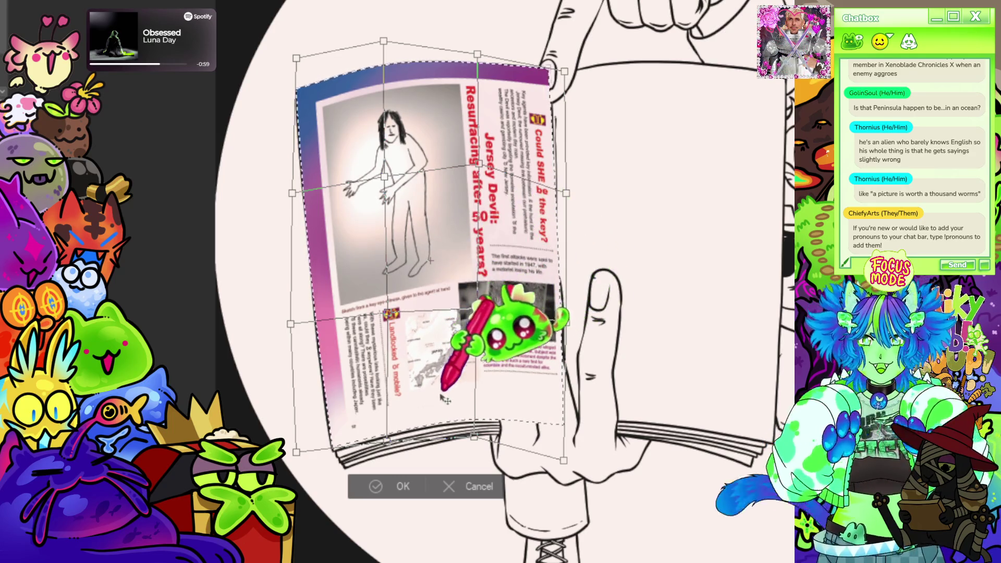
- Apply the warp, fit the circular drawing in the window, and clear the selection
left_click(374, 490)
key("ctrl+0")
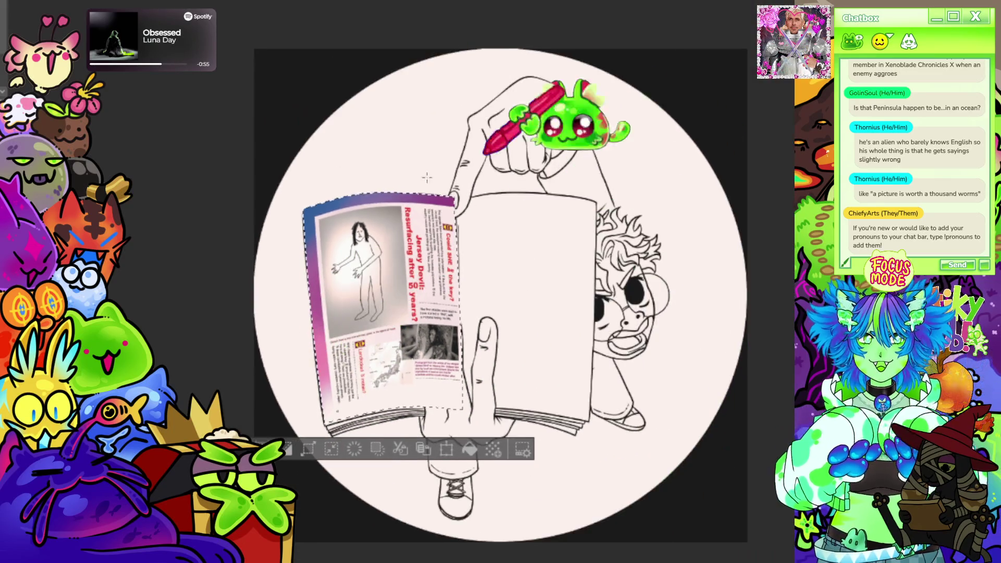
left_click(241, 425)
scroll(355, 151, "up", 3)
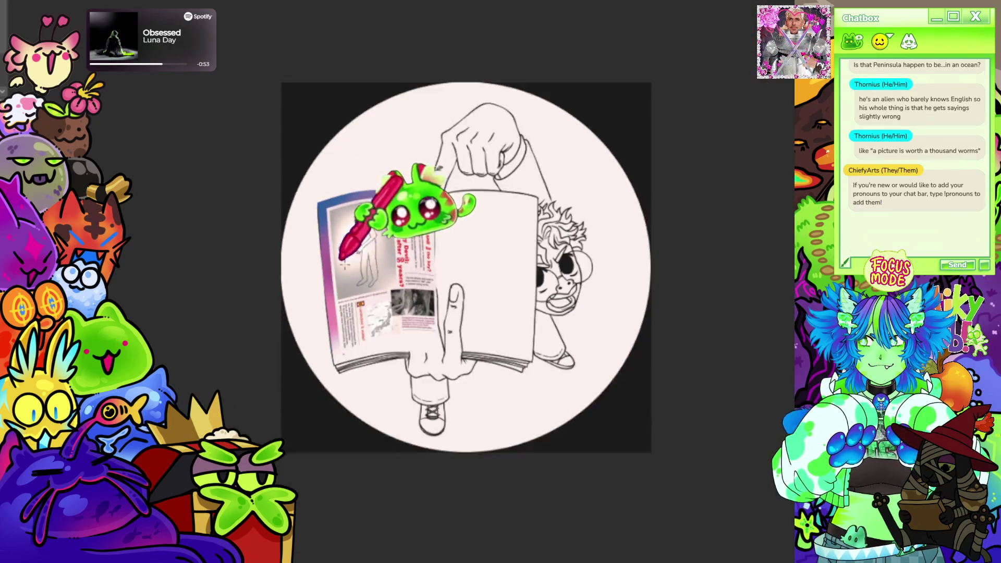
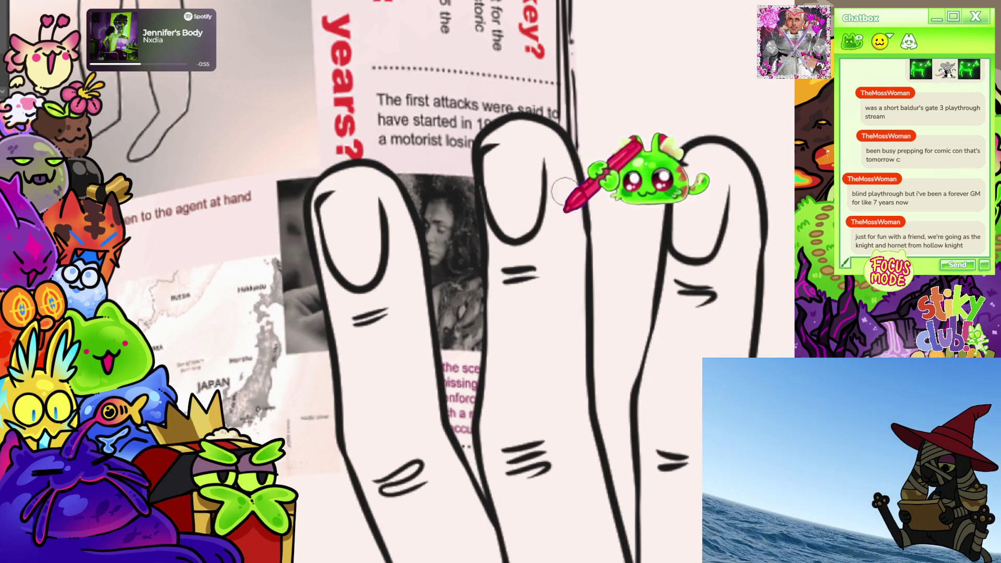
- Zoom out on the 'ALIENS CONFIRMED' girl-with-phone illustration to see it whole
scroll(369, 245, "down", 5)
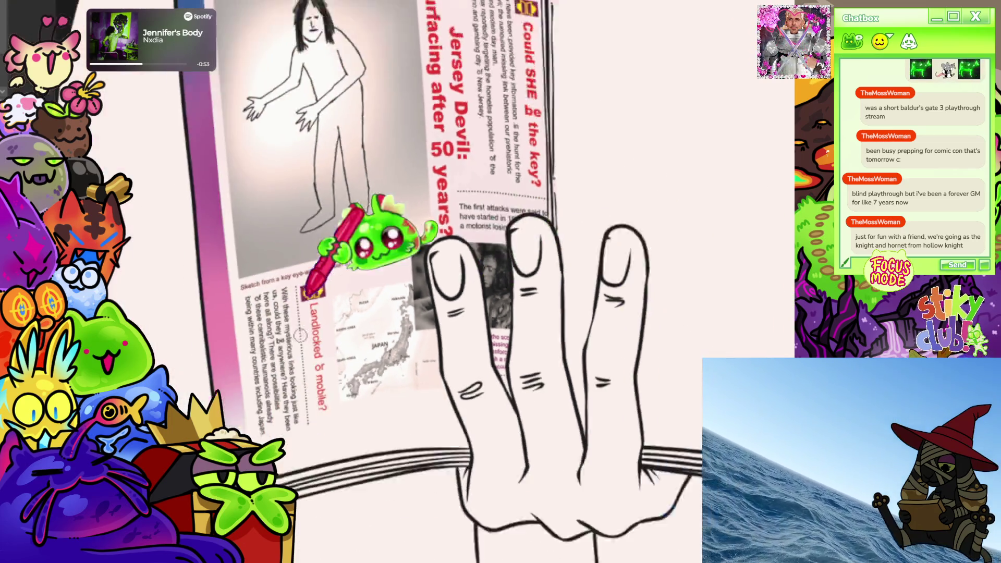
scroll(414, 201, "up", 3)
scroll(448, 307, "down", 4)
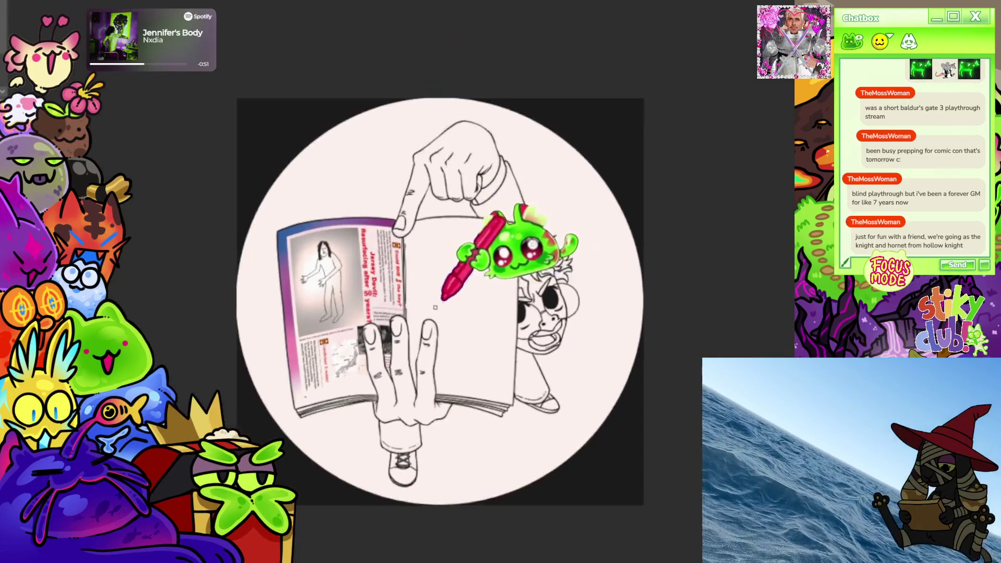
scroll(464, 292, "up", 4)
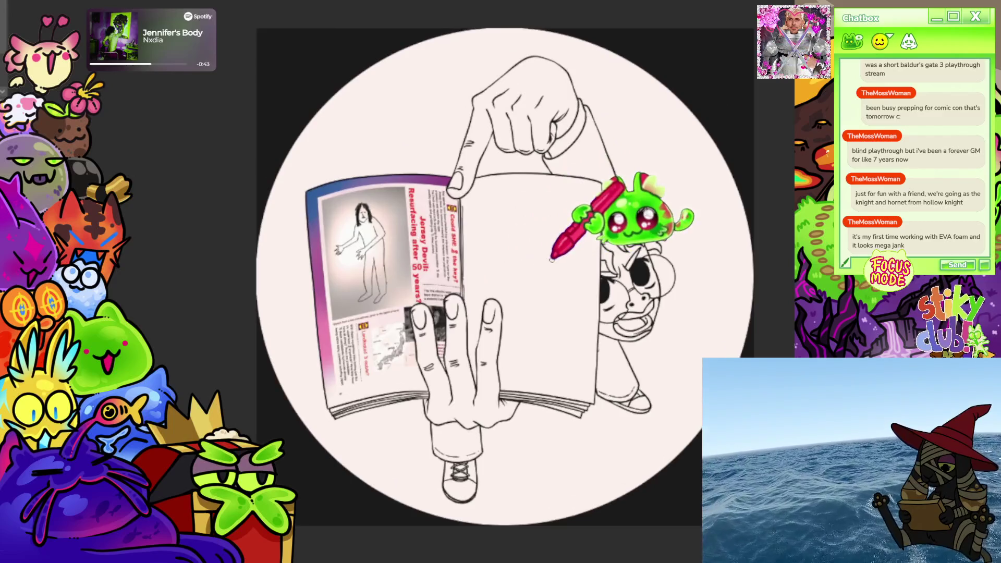
scroll(574, 177, "up", 1)
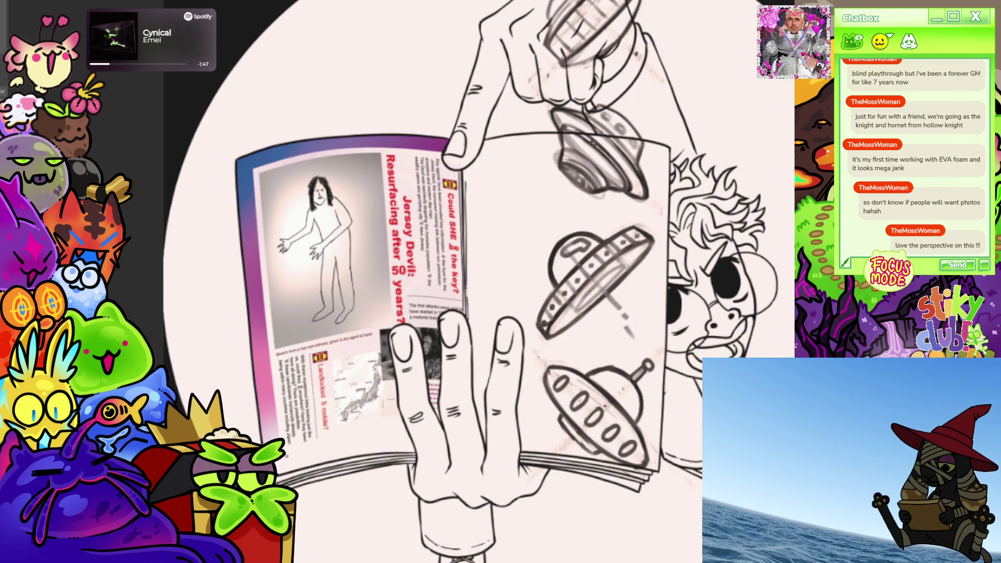
scroll(469, 219, "down", 5)
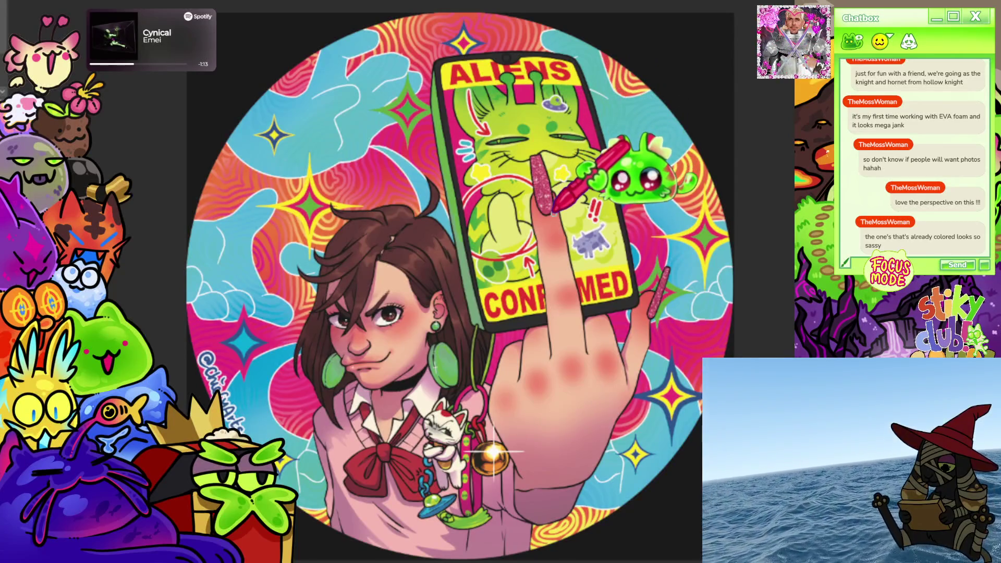
- Bring the 'Jersey Devil: Resurfacing after 50 years?' magazine page back into view
scroll(474, 485, "up", 5)
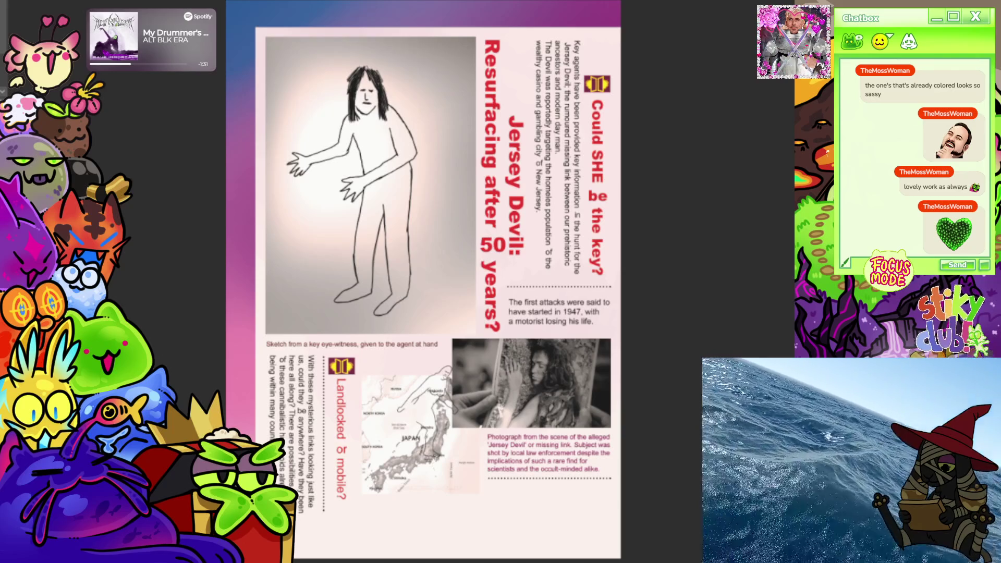
- Switch to the nearly blank canvas with the rough pencil sketch of a walking figure
left_click(360, 459)
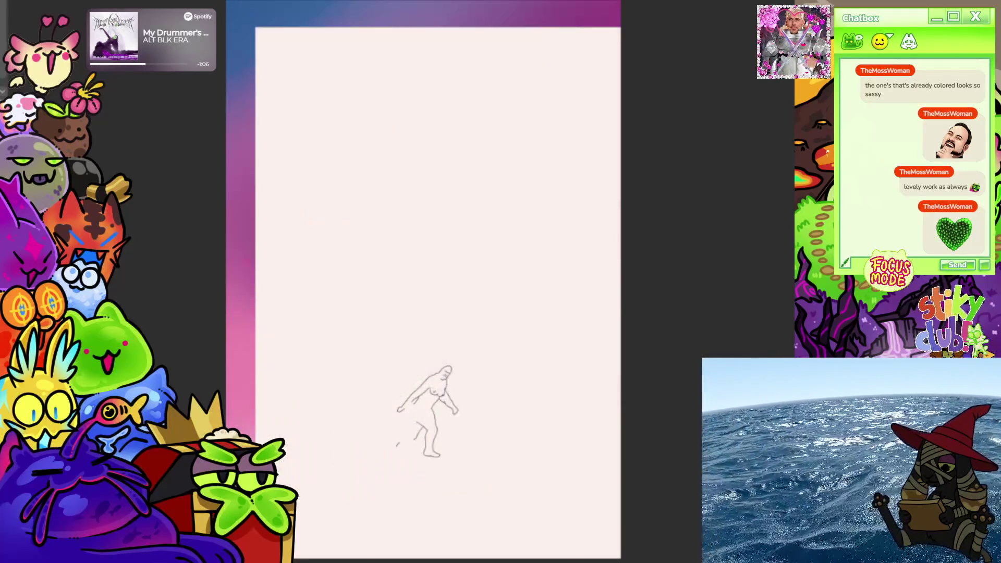
- Flip the gradient background layer horizontally so its blue edge sits on the right
key("ctrl+t")
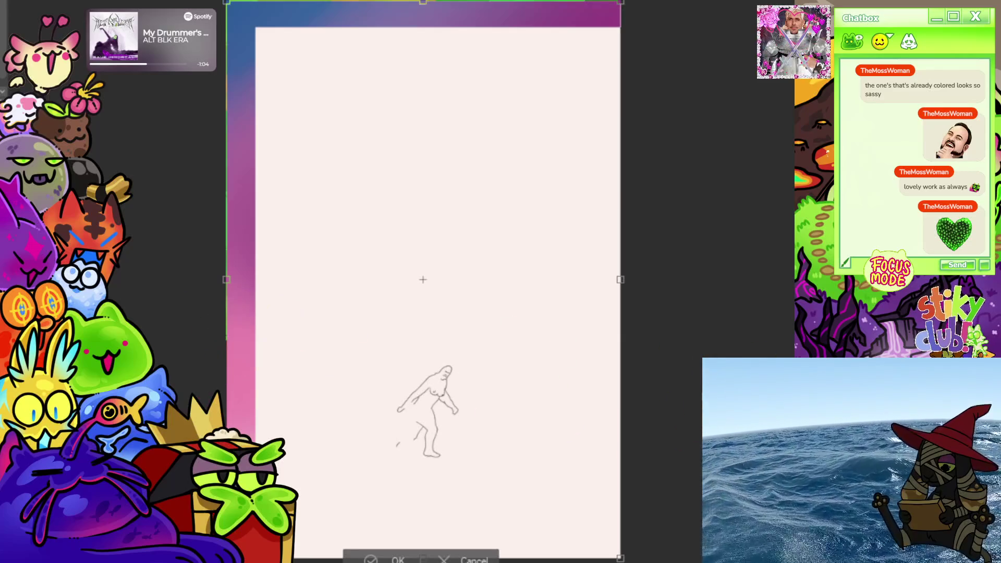
key("h")
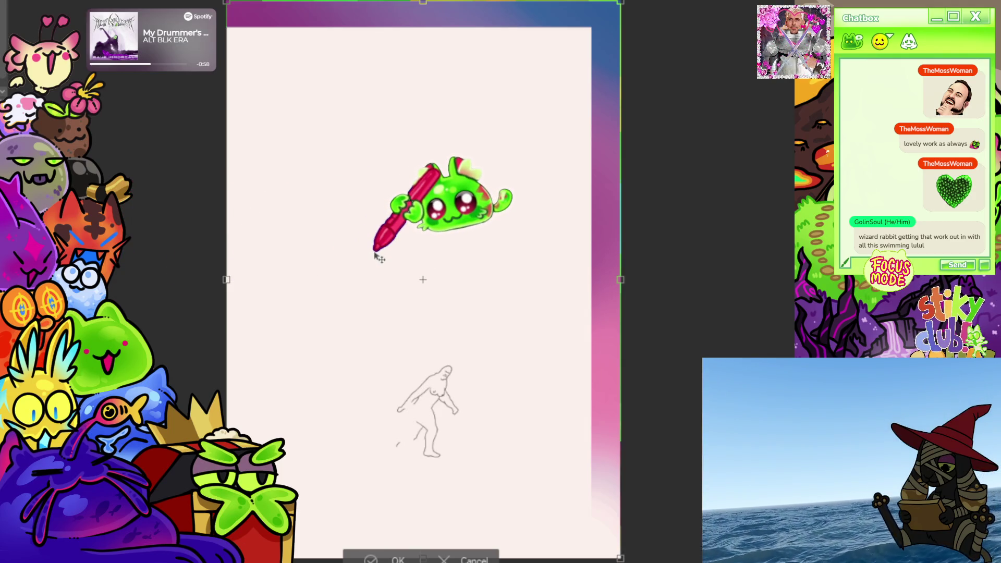
key("Return")
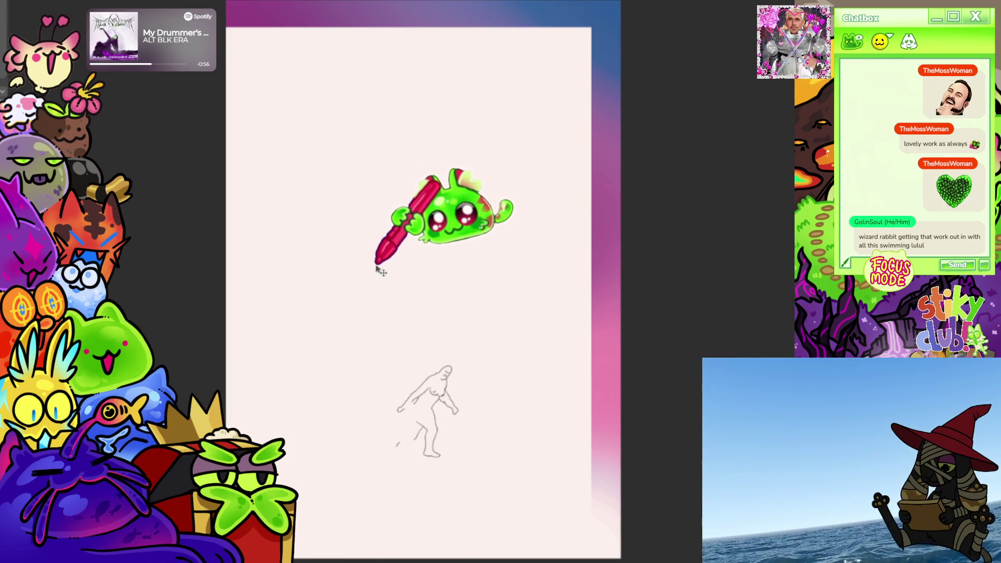
key("ctrl+0")
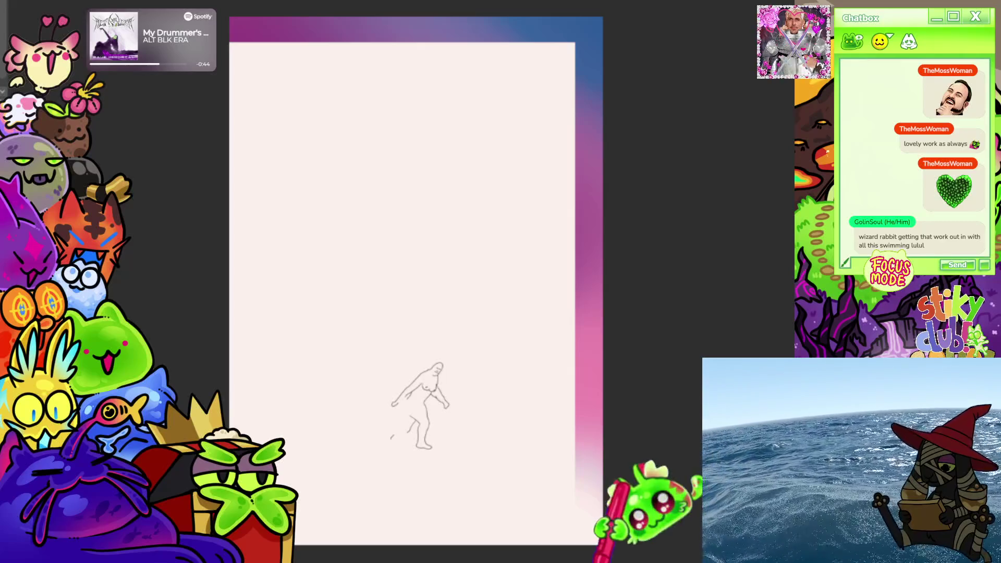
- Double the brush size with the ] key
scroll(600, 432, "up", 1)
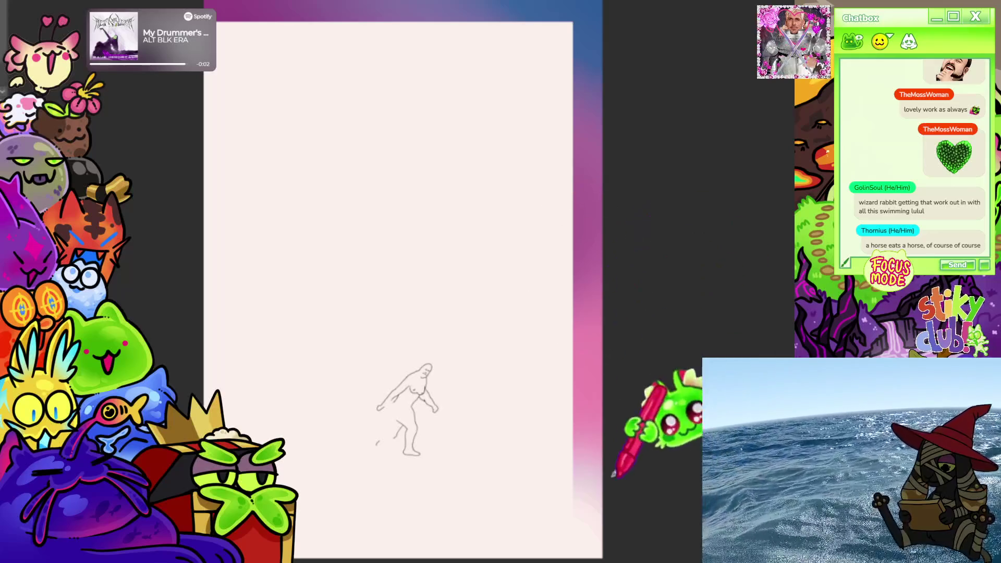
key("]")
key("]")
key("]")
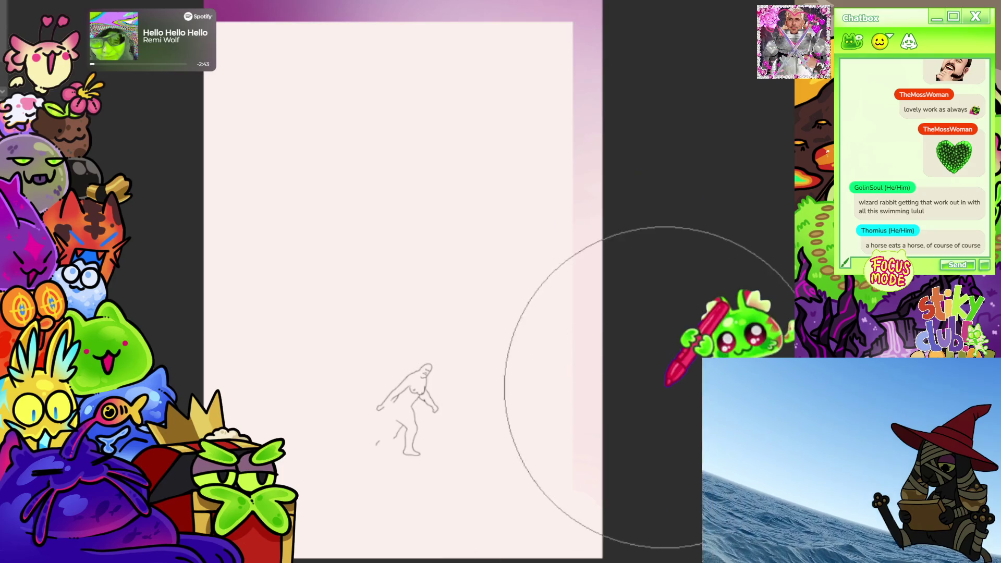
scroll(603, 212, "down", 3)
scroll(600, 211, "up", 2)
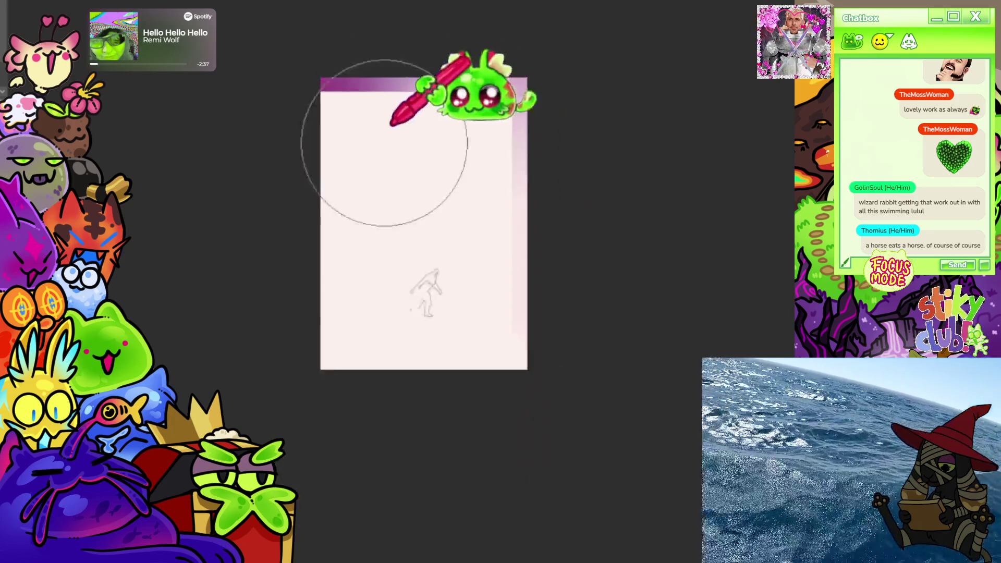
scroll(458, 89, "up", 5)
scroll(476, 334, "down", 5)
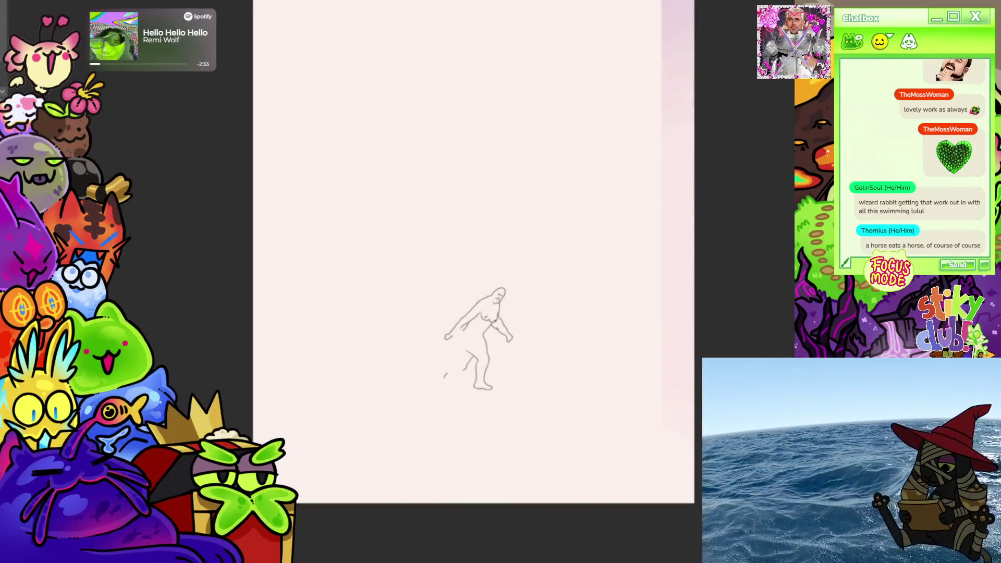
scroll(522, 180, "down", 3)
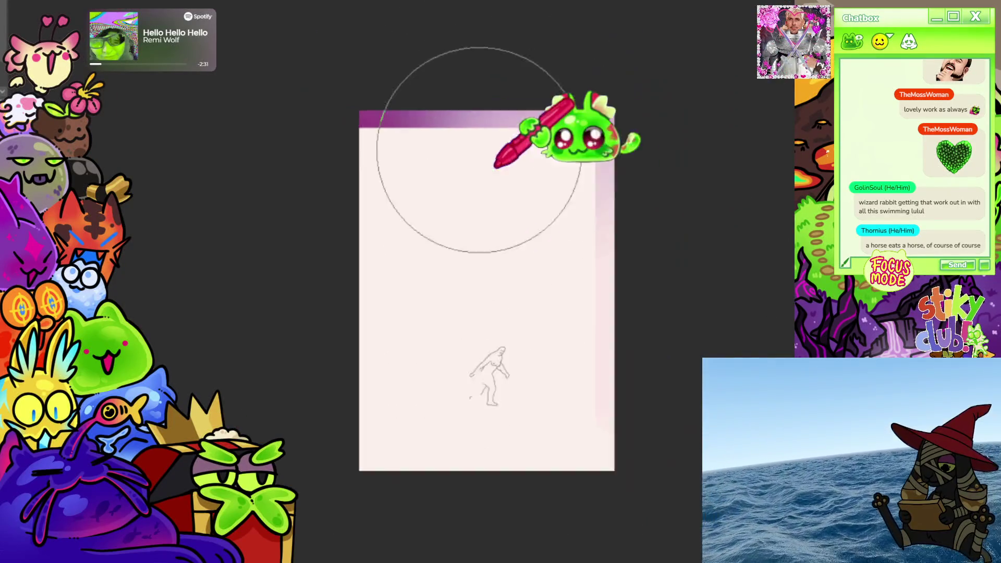
scroll(522, 425, "up", 3)
scroll(449, 263, "down", 3)
scroll(500, 287, "up", 4)
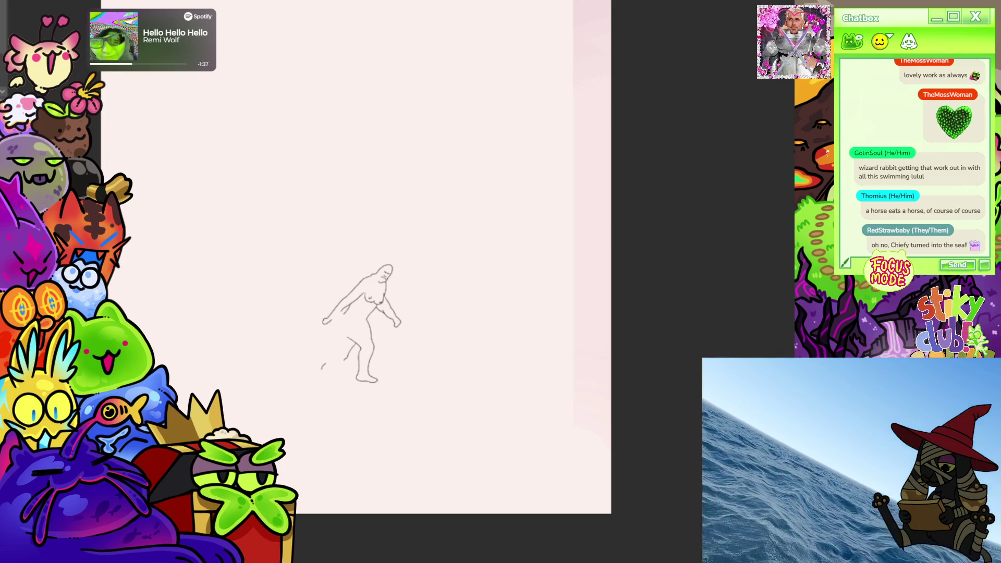
scroll(365, 250, "down", 1)
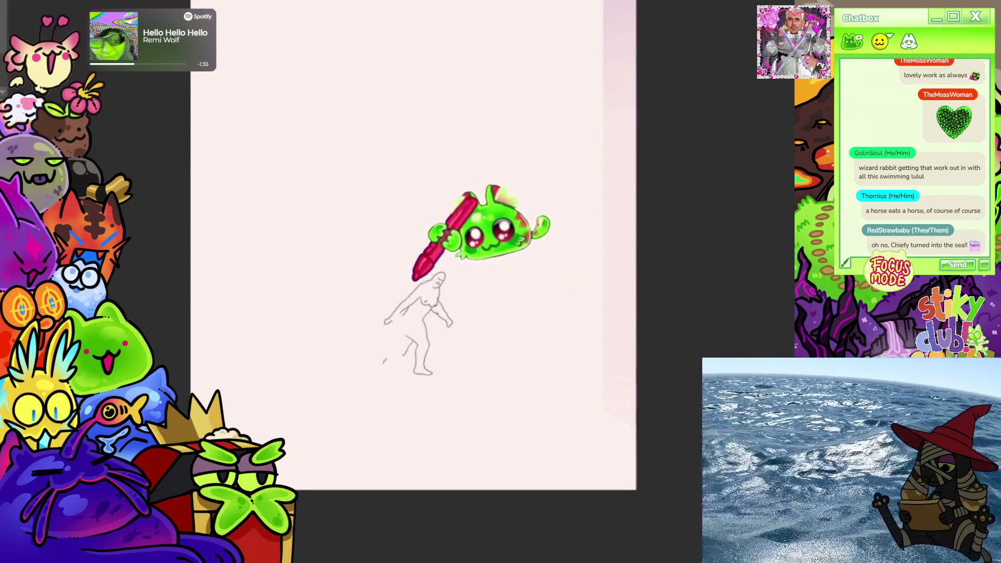
scroll(409, 314, "up", 1)
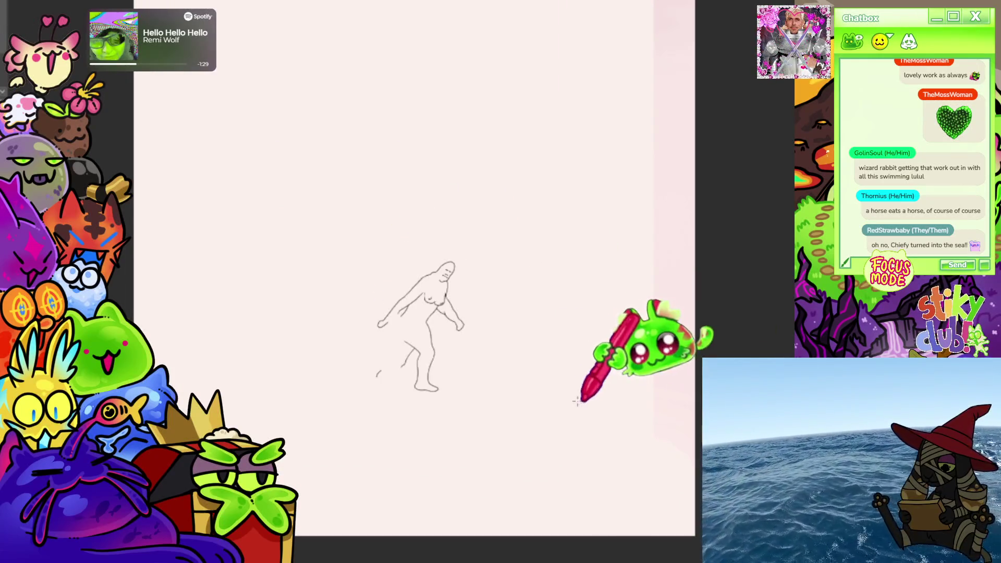
- Scale the Bigfoot sketch up, centre it on the page, and select a rectangle around it
left_click_drag(375, 391, 625, 18)
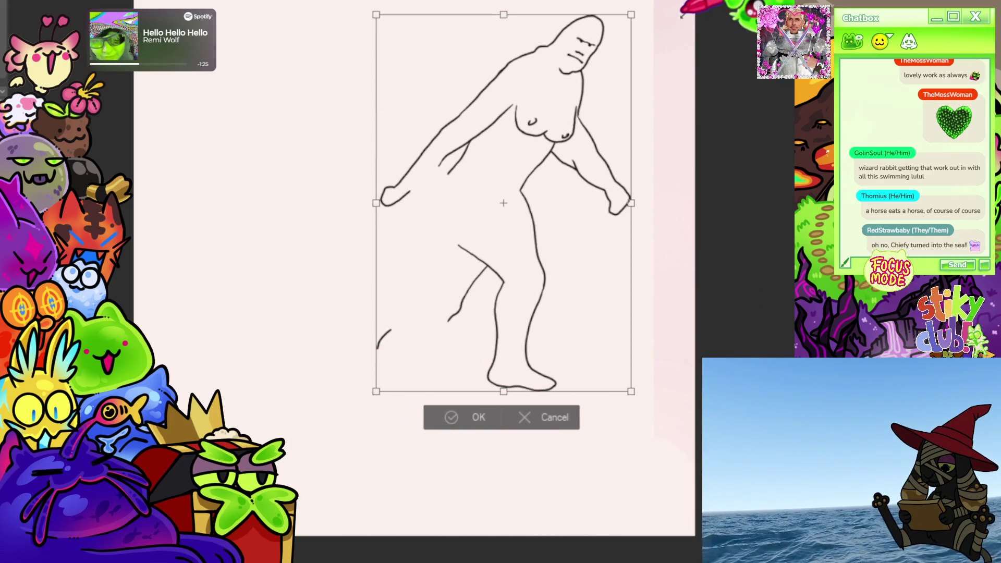
scroll(589, 224, "down", 3)
scroll(613, 116, "up", 2)
mouse_move(612, 115)
left_mouse_down()
mouse_move(586, 122)
mouse_move(577, 151)
left_mouse_up()
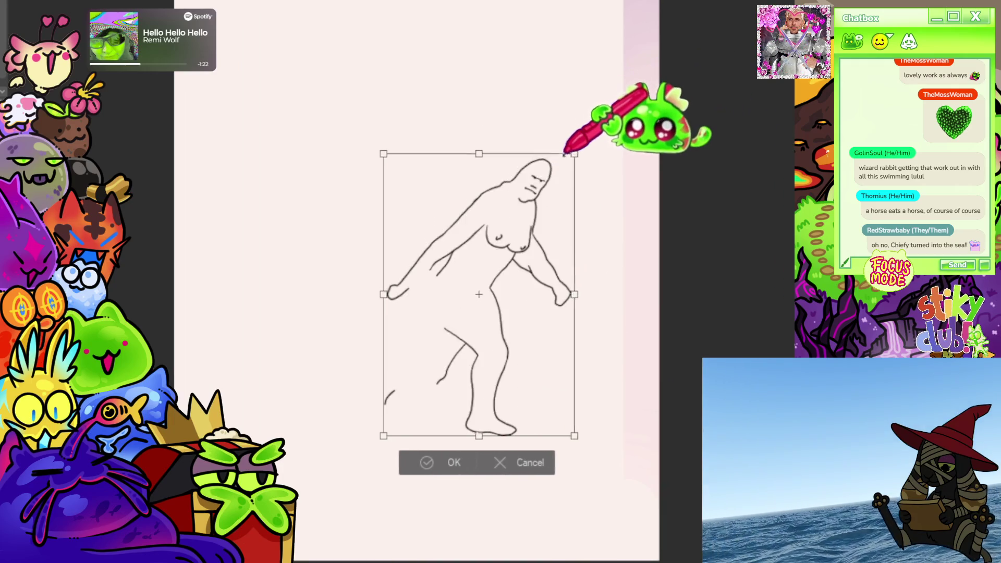
mouse_move(591, 339)
left_mouse_down()
mouse_move(610, 407)
mouse_move(614, 386)
mouse_move(601, 372)
left_mouse_up()
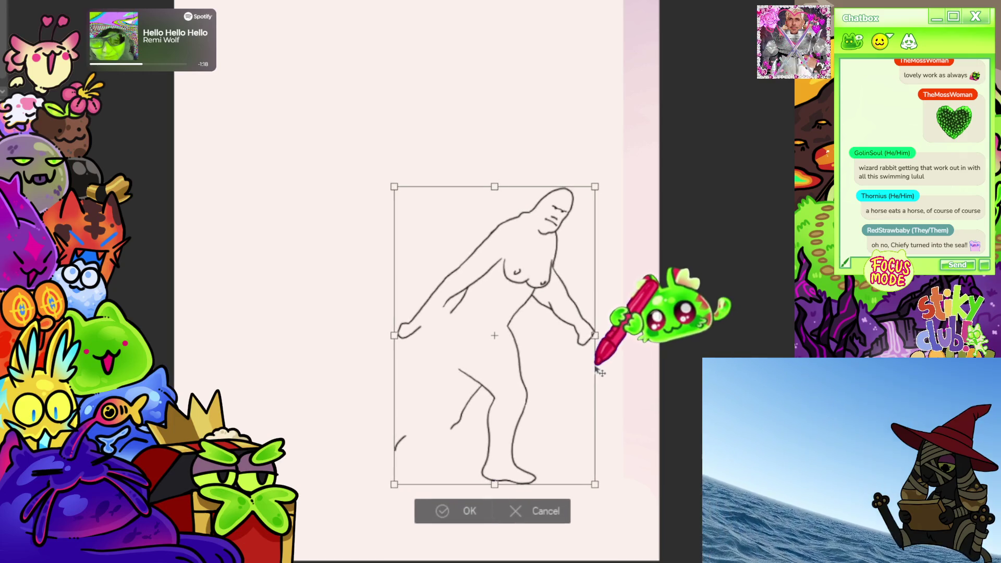
left_click(442, 511)
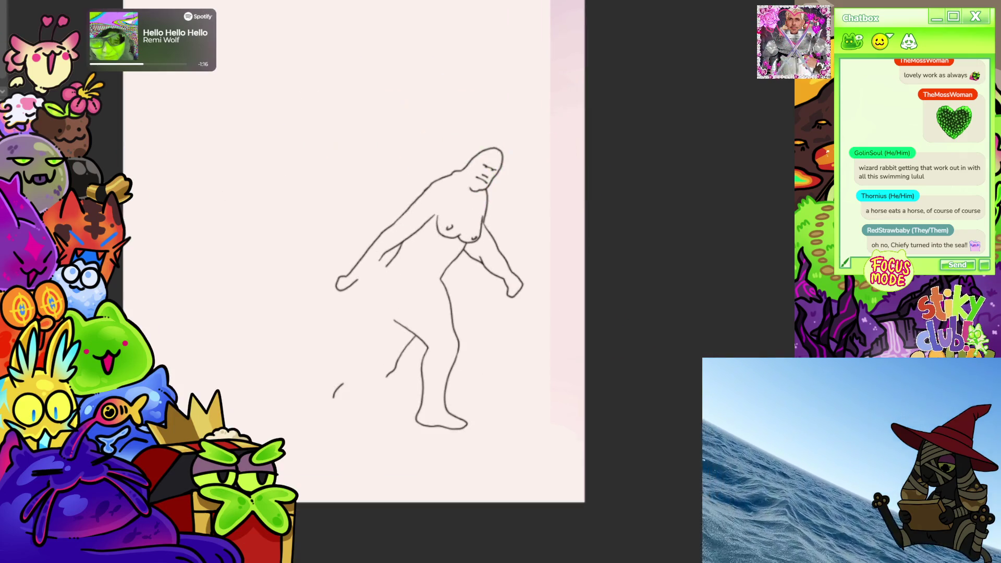
left_click_drag(290, 112, 541, 454)
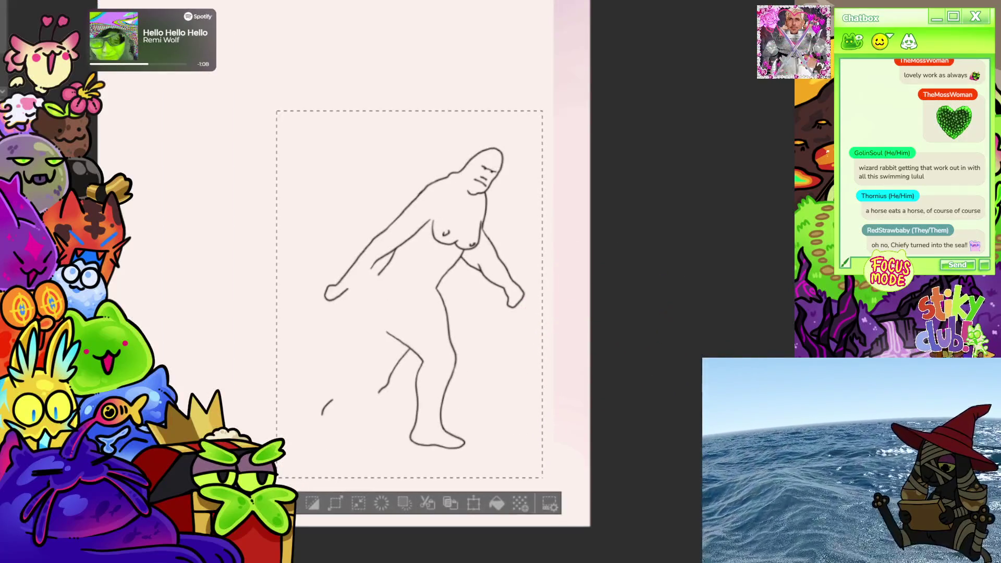
- Fill the selected rectangle with white and airbrush grey shading into its top-left
left_click(324, 159)
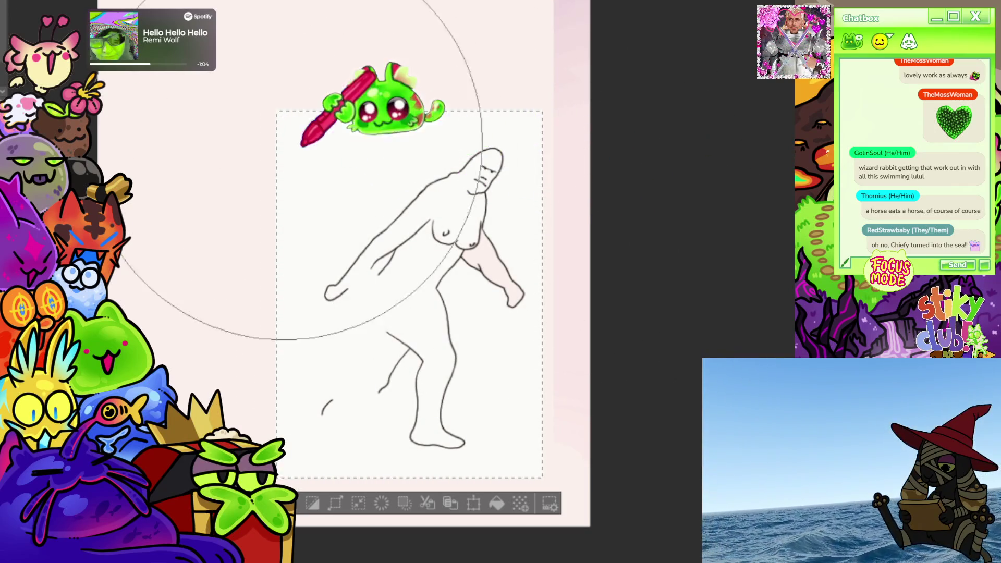
mouse_move(336, 22)
left_mouse_down()
mouse_move(169, 327)
mouse_move(671, 380)
left_mouse_up()
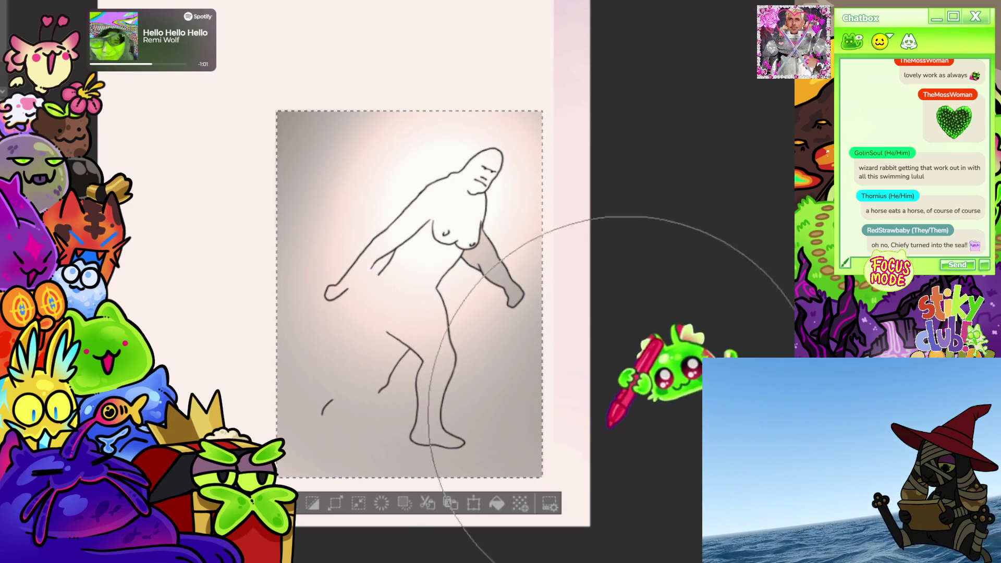
scroll(610, 339, "down", 3)
scroll(576, 224, "up", 2)
scroll(542, 366, "up", 2)
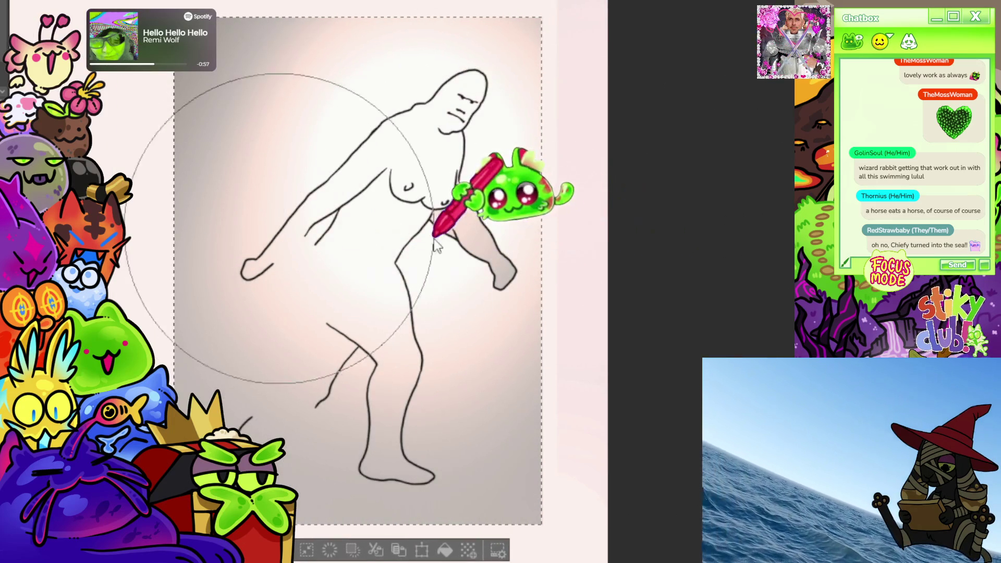
- Refine the shading around the arm and lower body, brighten the torso glow, and deselect
mouse_move(469, 302)
left_mouse_down()
mouse_move(603, 302)
mouse_move(595, 154)
left_mouse_up()
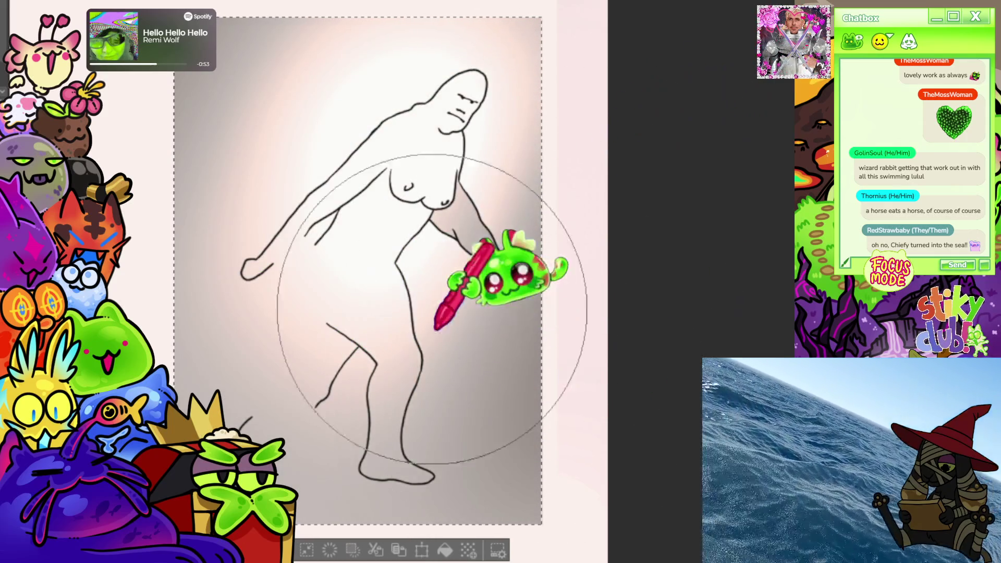
scroll(563, 295, "down", 2)
mouse_move(563, 295)
left_mouse_down()
mouse_move(569, 340)
mouse_move(514, 168)
mouse_move(396, 365)
left_mouse_up()
left_click_drag(514, 321, 621, 412)
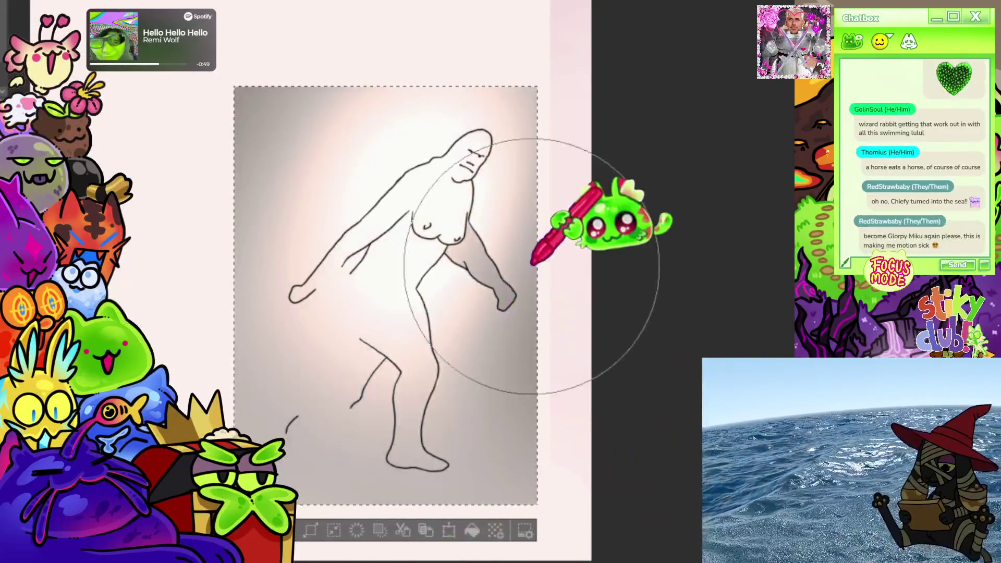
scroll(537, 291, "down", 1)
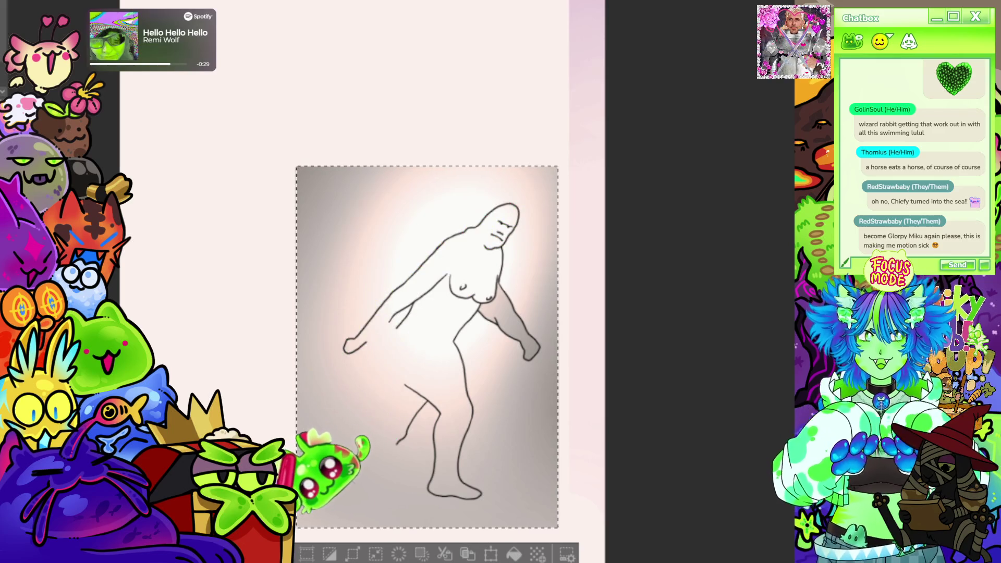
key("ctrl+d")
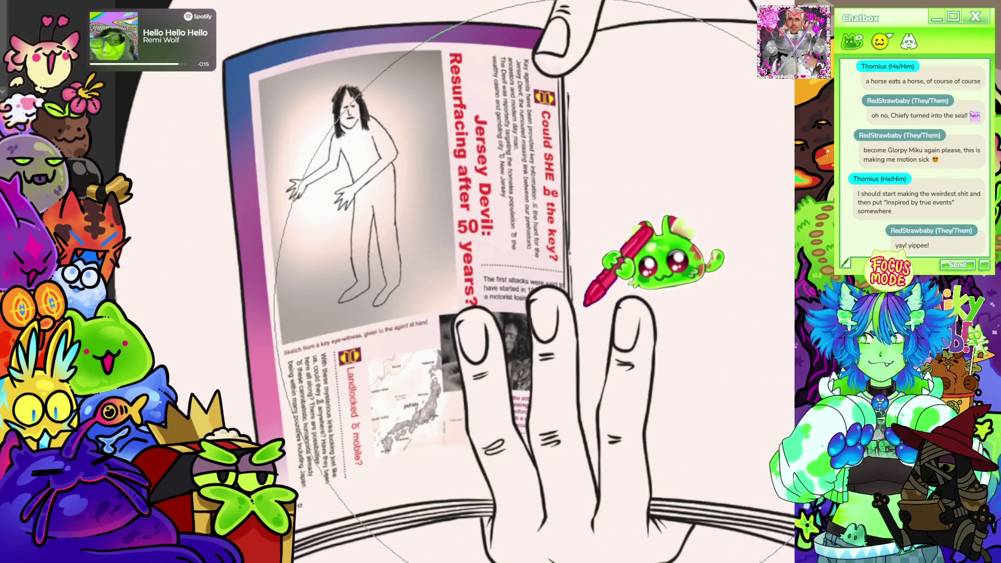
scroll(555, 199, "down", 2)
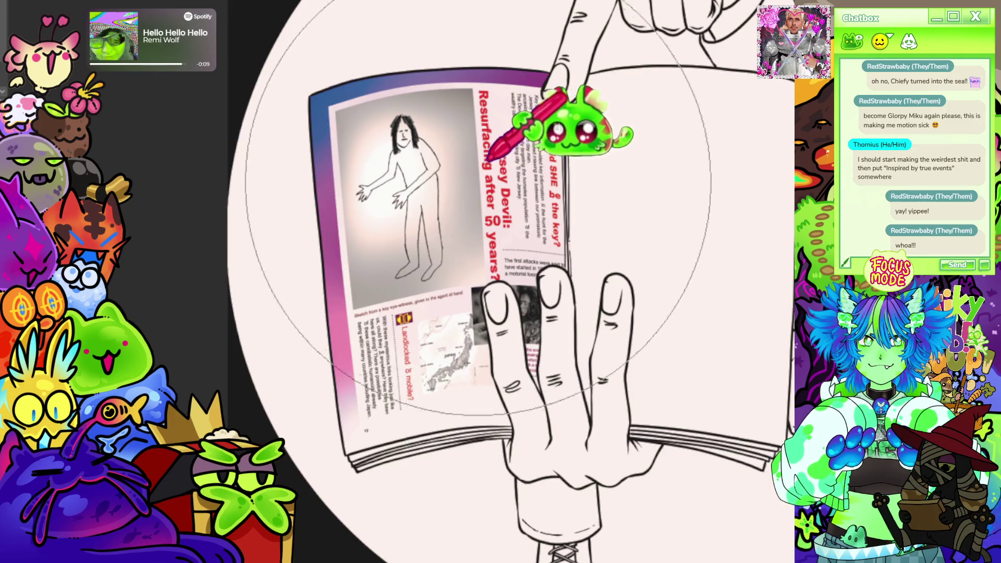
scroll(490, 156, "up", 3)
scroll(547, 300, "down", 1)
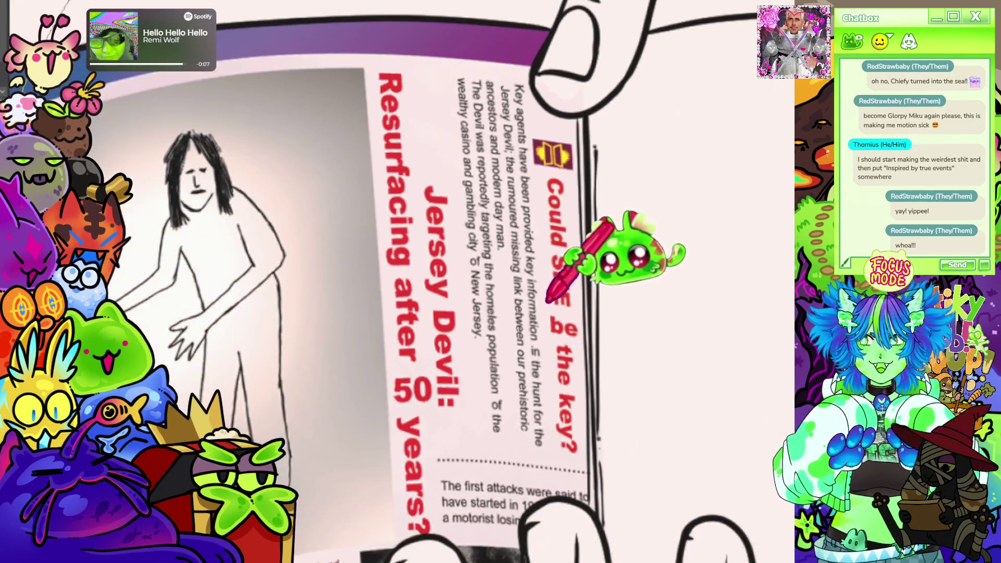
scroll(564, 358, "down", 5)
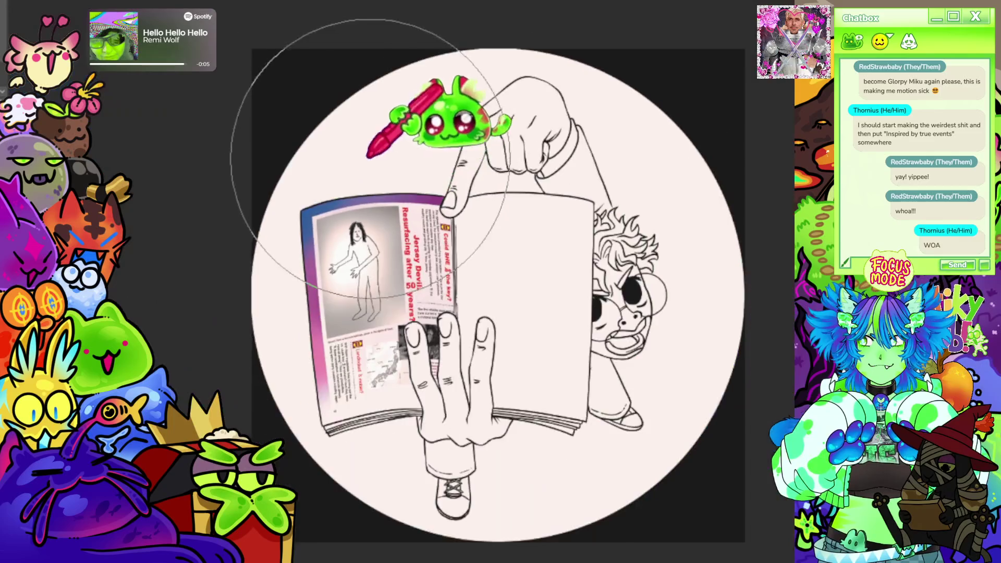
scroll(480, 438, "up", 2)
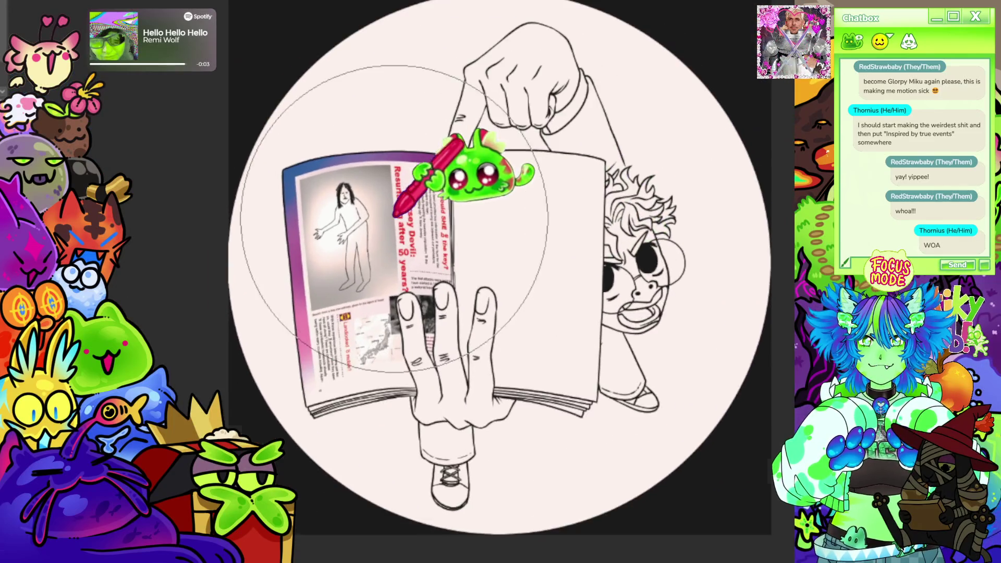
scroll(366, 284, "up", 1)
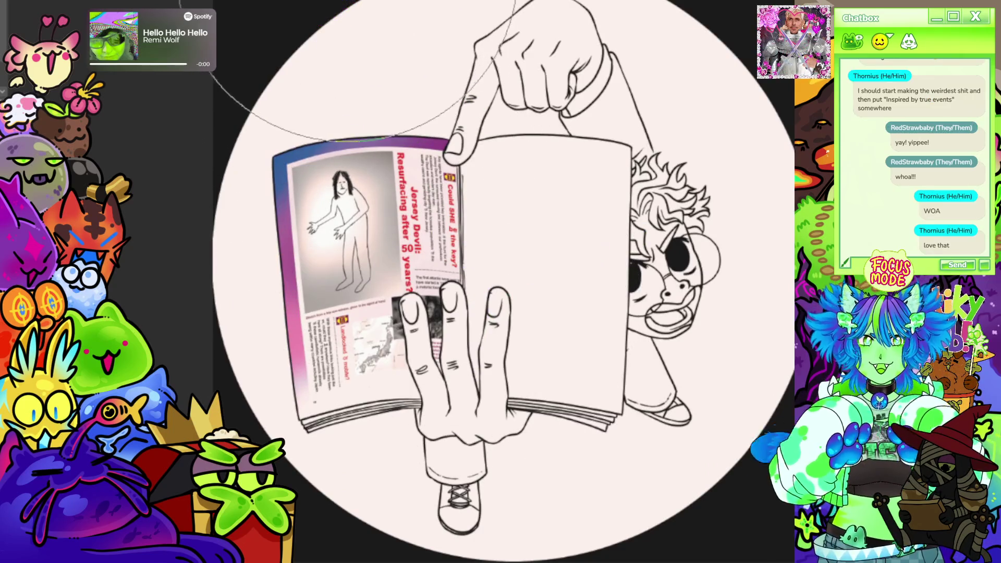
left_click(323, 11)
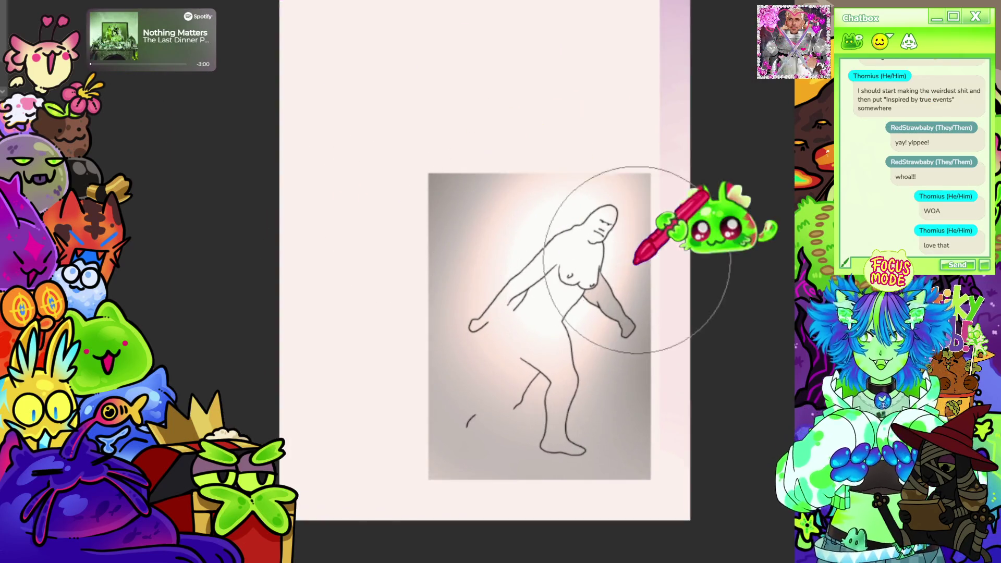
scroll(460, 250, "up", 1)
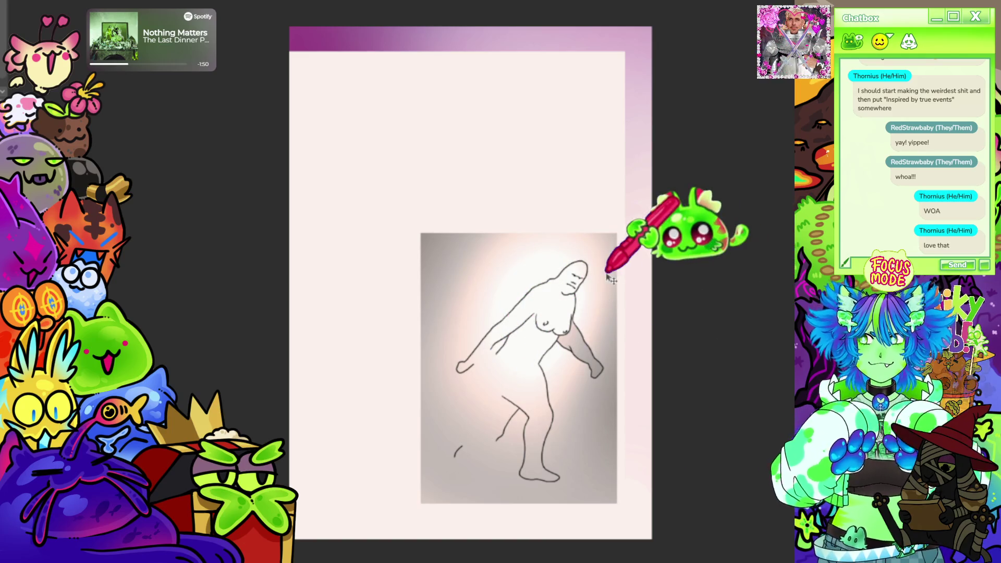
- Paste and enlarge the Bigfoot walking photo above the sketch, then paste the fuzzy-face photo
key("ctrl+v")
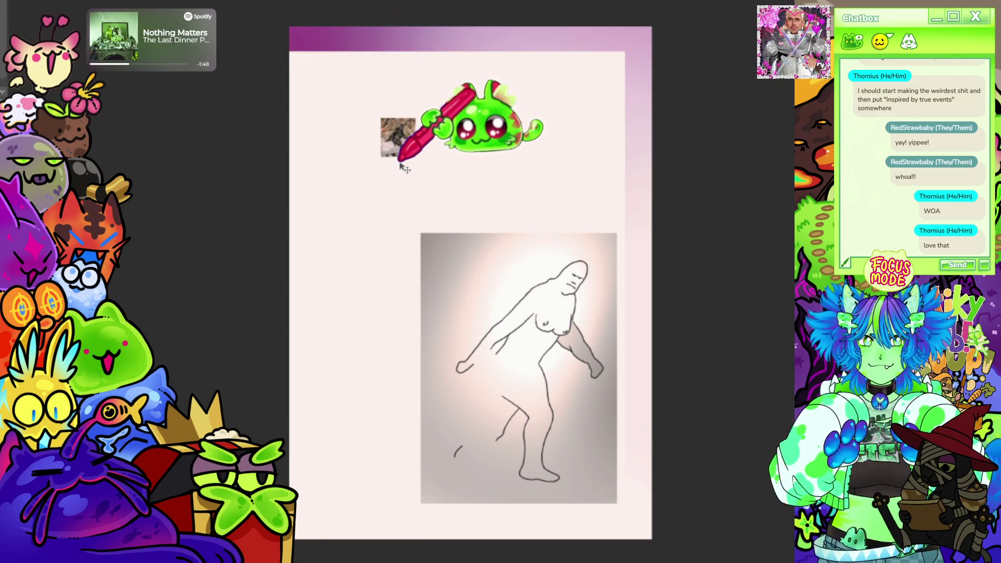
key("ctrl+t")
mouse_move(415, 156)
left_mouse_down()
mouse_move(477, 232)
mouse_move(446, 198)
mouse_move(443, 211)
left_mouse_up()
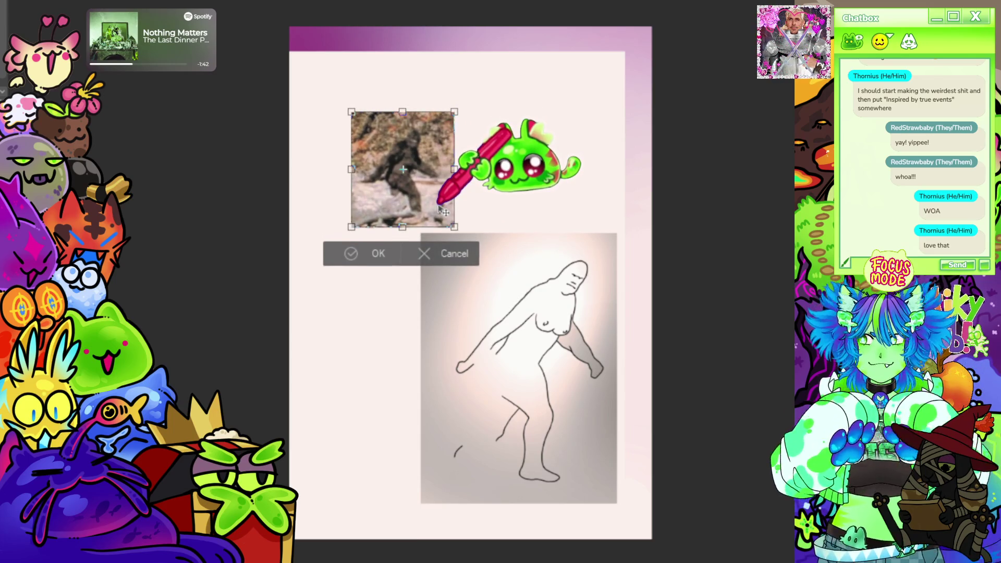
key("Return")
scroll(484, 197, "up", 2)
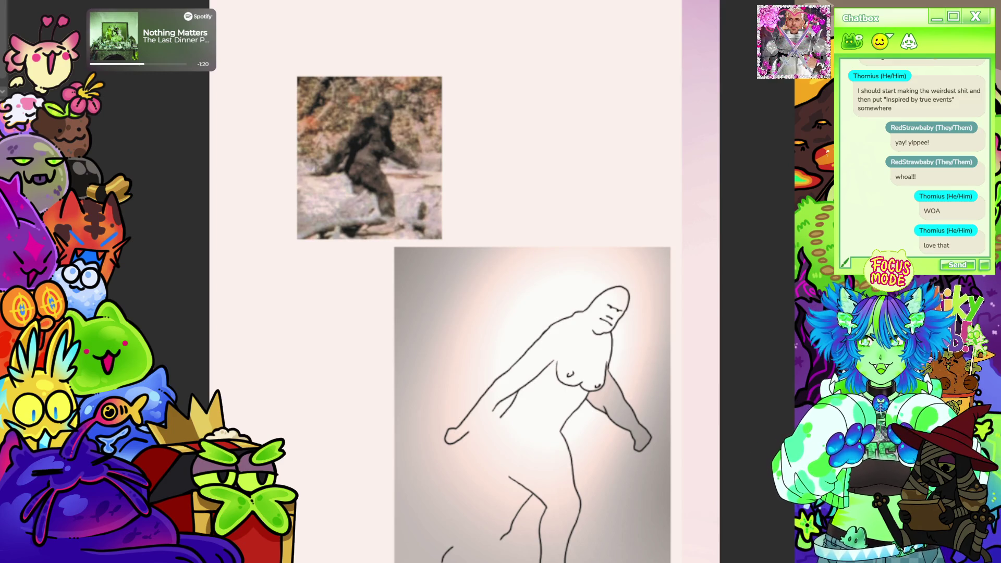
scroll(307, 240, "down", 2)
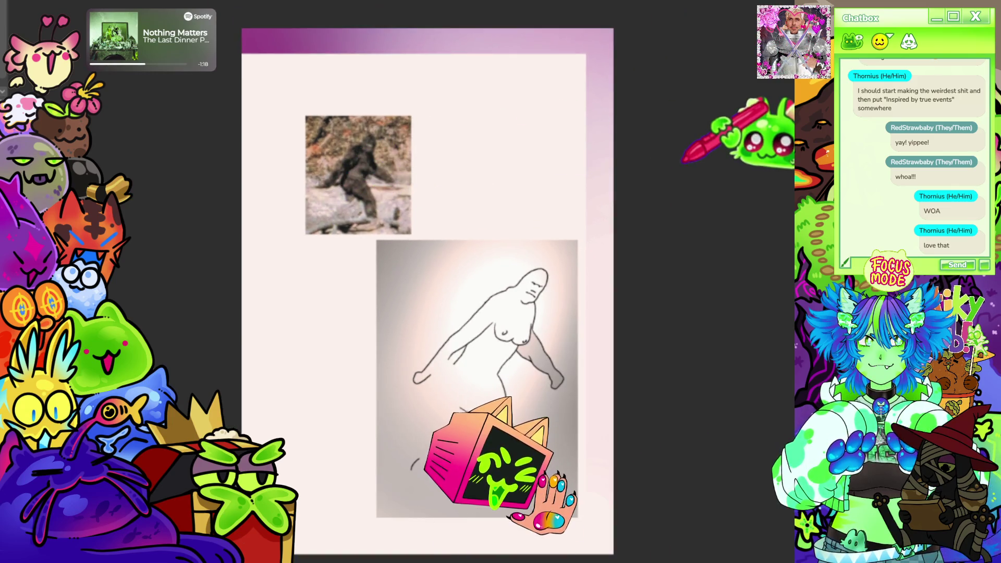
key("ctrl+v")
- Move the fuzzy-face photo right of the walking photo, shrink it, and desaturate it with Ctrl+Shift+U
mouse_move(329, 153)
left_mouse_down()
mouse_move(445, 193)
mouse_move(506, 192)
left_mouse_up()
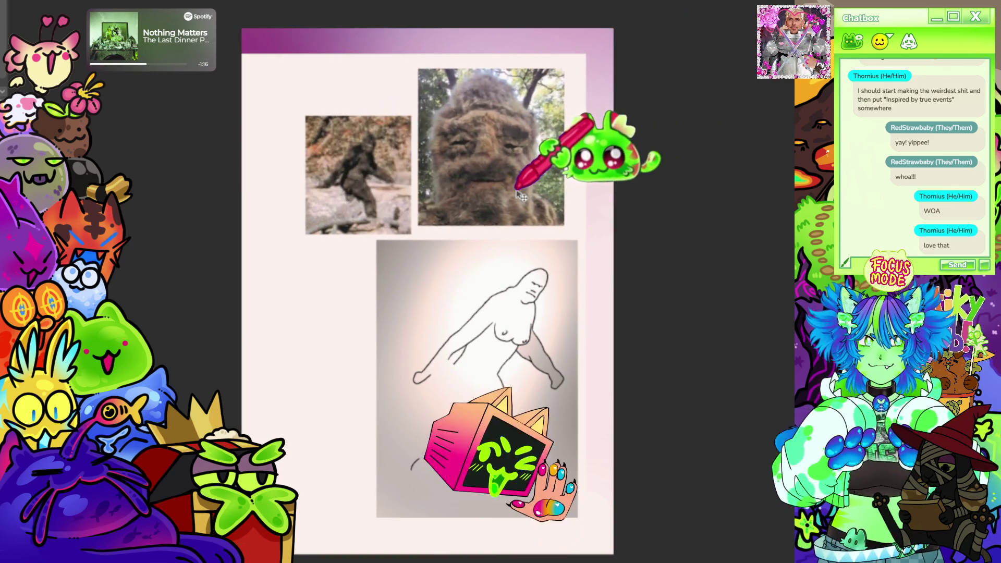
scroll(460, 46, "up", 1)
scroll(497, 71, "up", 2)
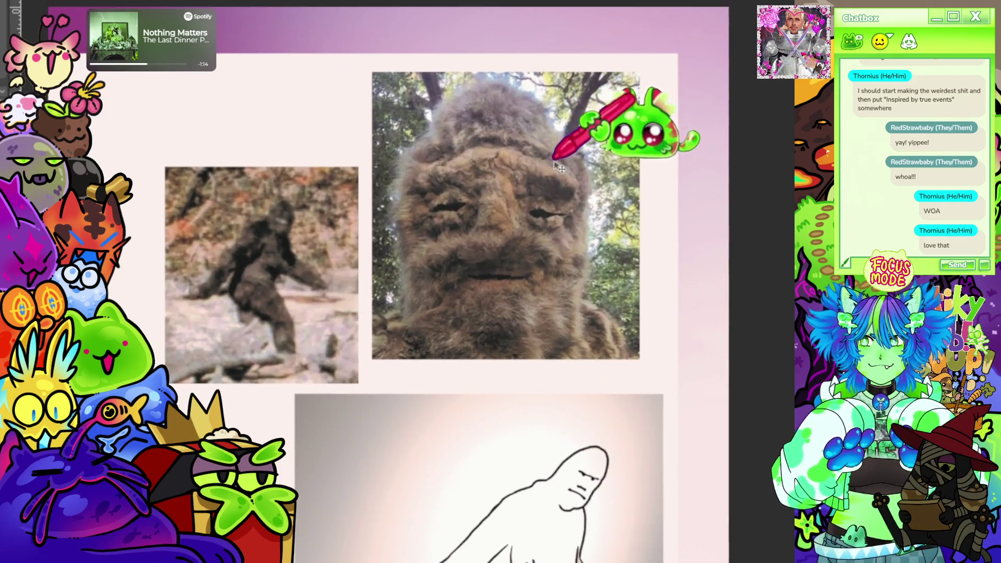
key("ctrl+t")
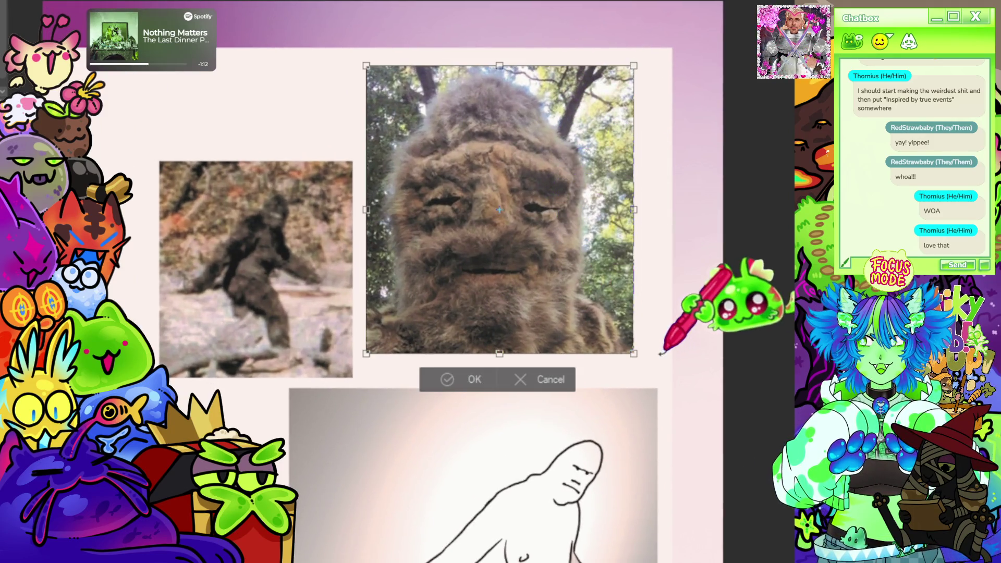
mouse_move(622, 357)
left_mouse_down()
mouse_move(518, 245)
mouse_move(500, 266)
left_mouse_up()
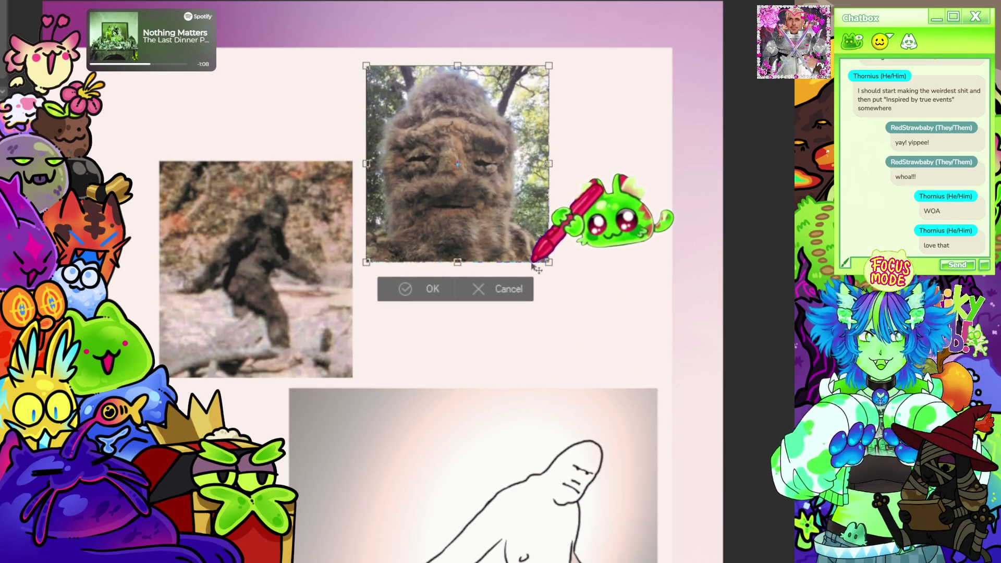
key("Return")
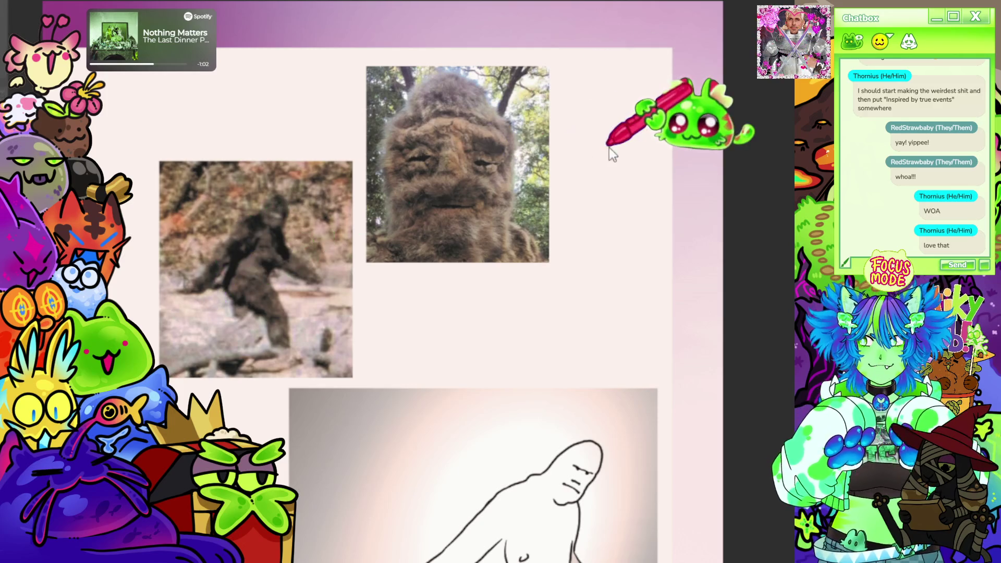
key("ctrl+shift+u")
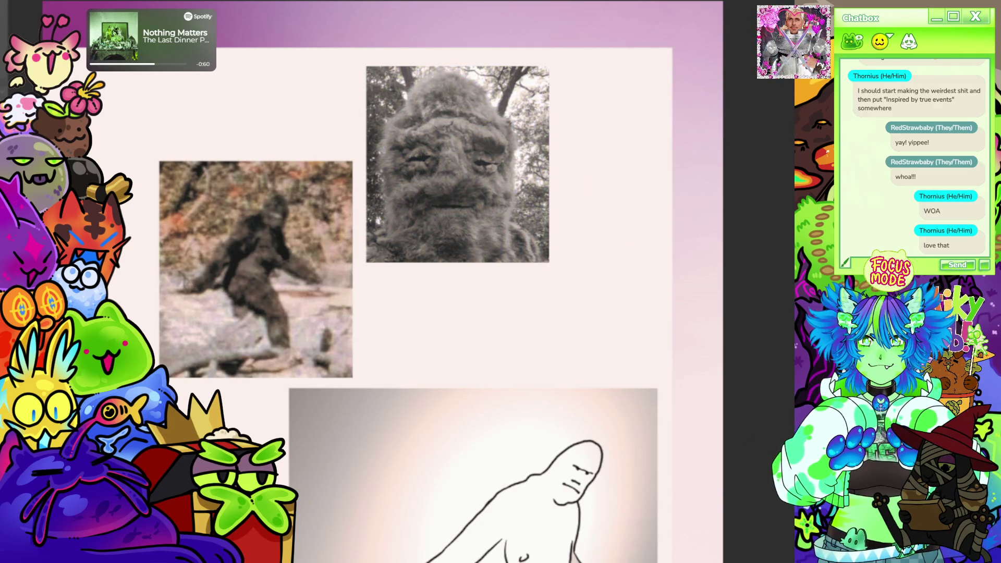
scroll(382, 282, "down", 10)
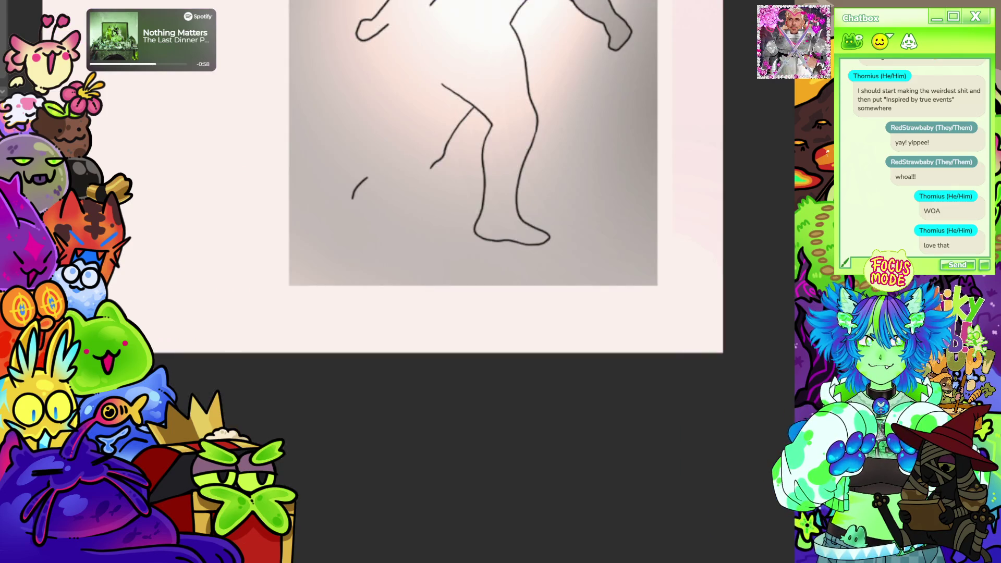
scroll(438, 282, "up", 10)
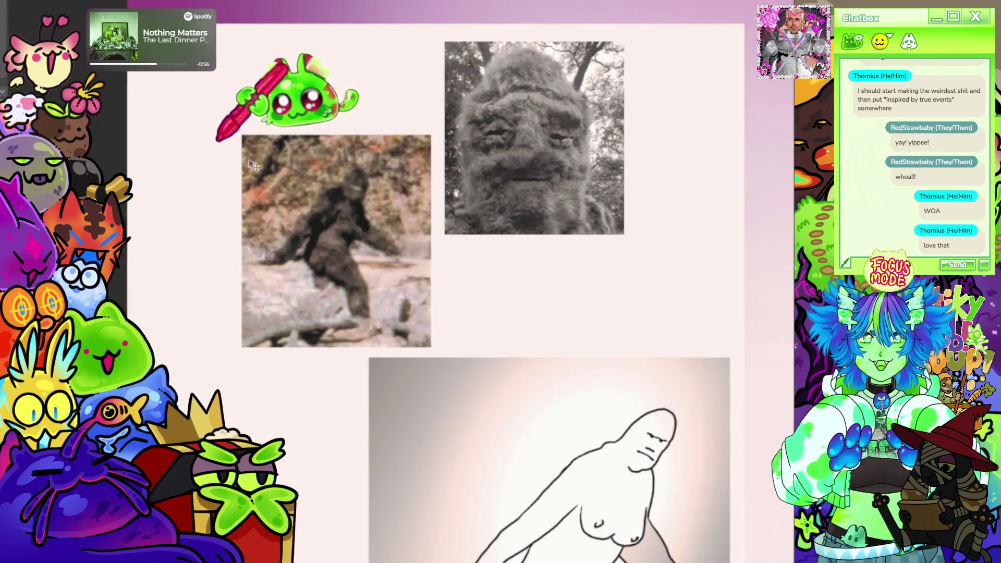
mouse_move(482, 389)
left_mouse_down()
mouse_move(411, 388)
mouse_move(425, 389)
left_mouse_up()
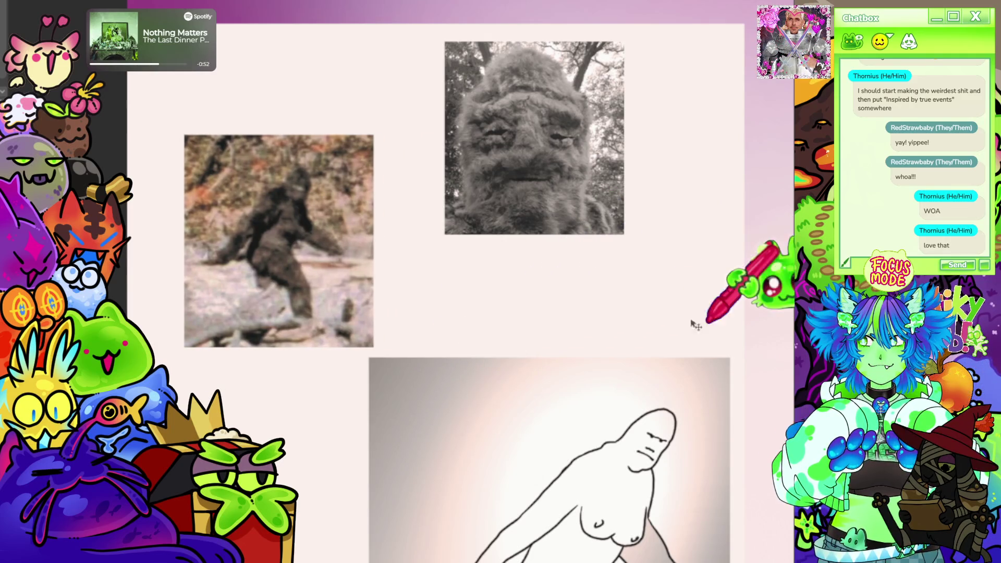
left_click_drag(624, 295, 611, 297)
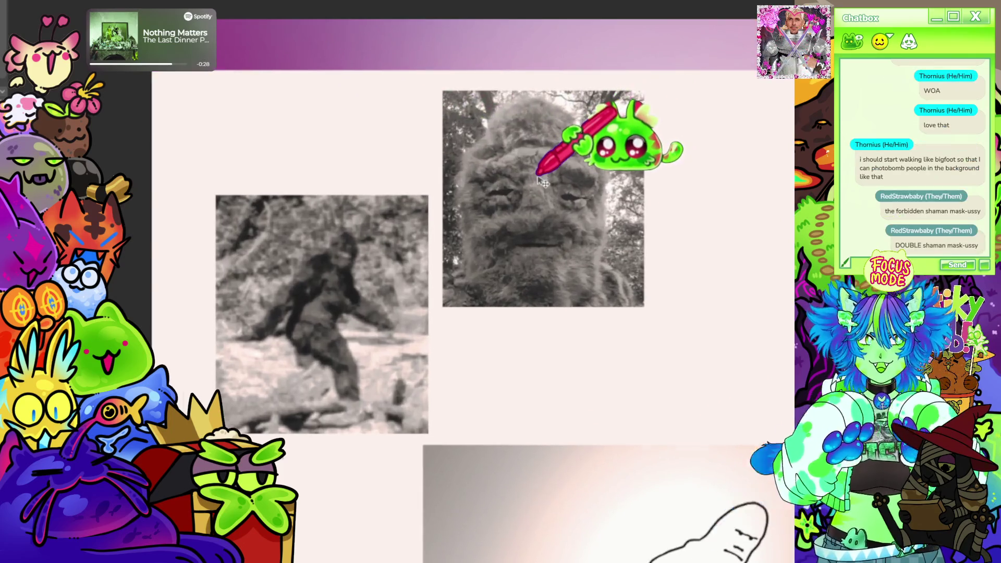
scroll(542, 181, "down", 5)
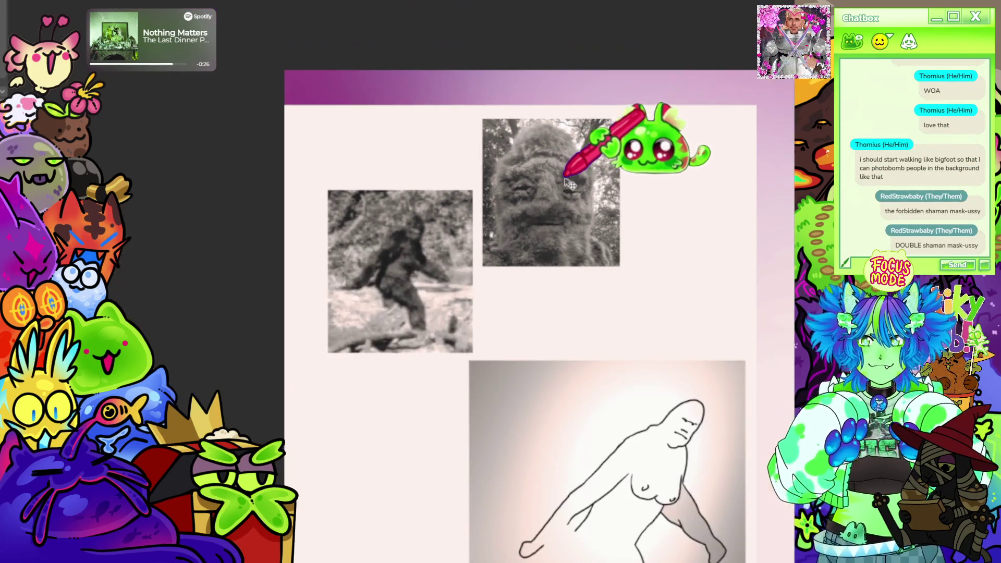
scroll(573, 134, "down", 2)
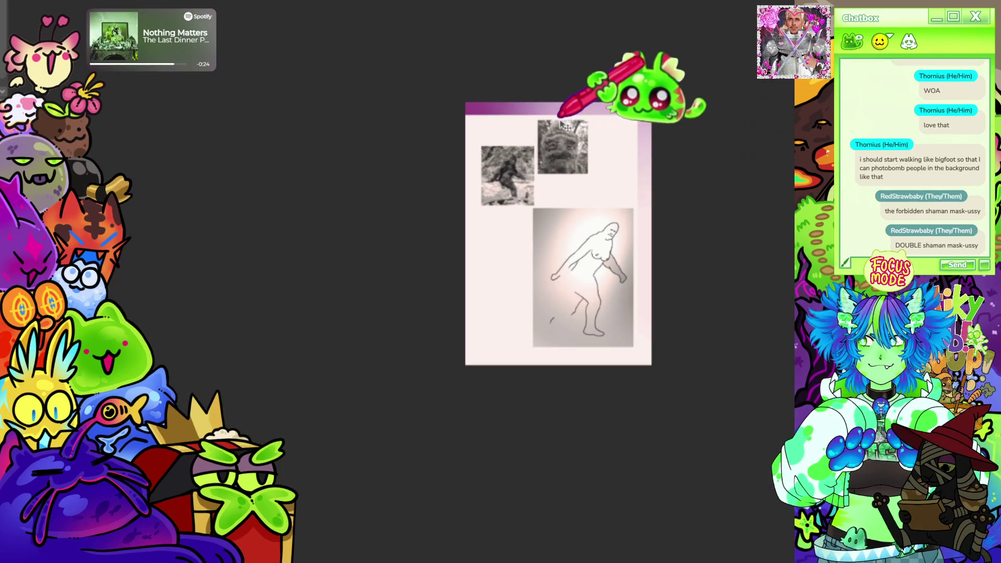
scroll(571, 130, "up", 4)
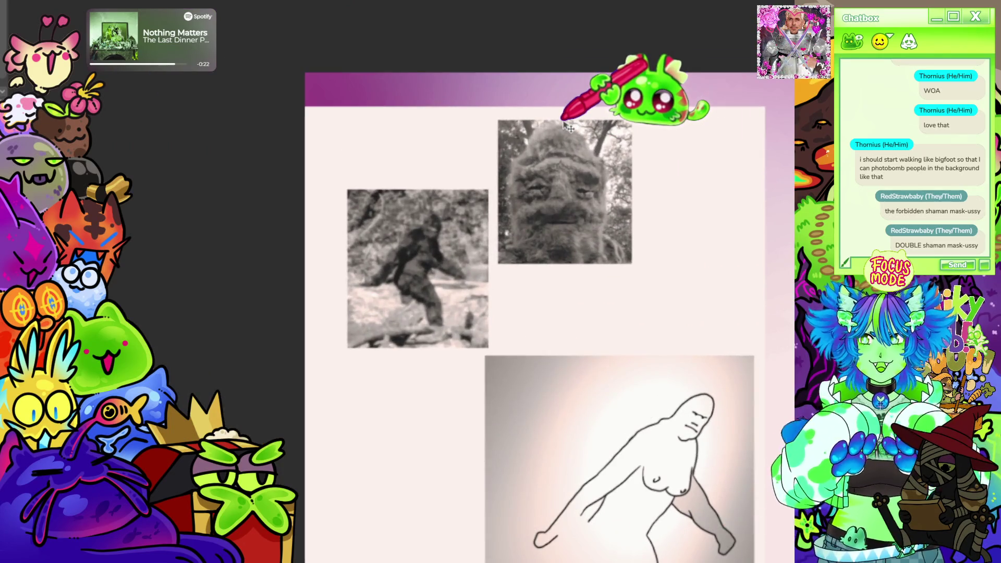
scroll(579, 141, "down", 2)
scroll(521, 92, "up", 3)
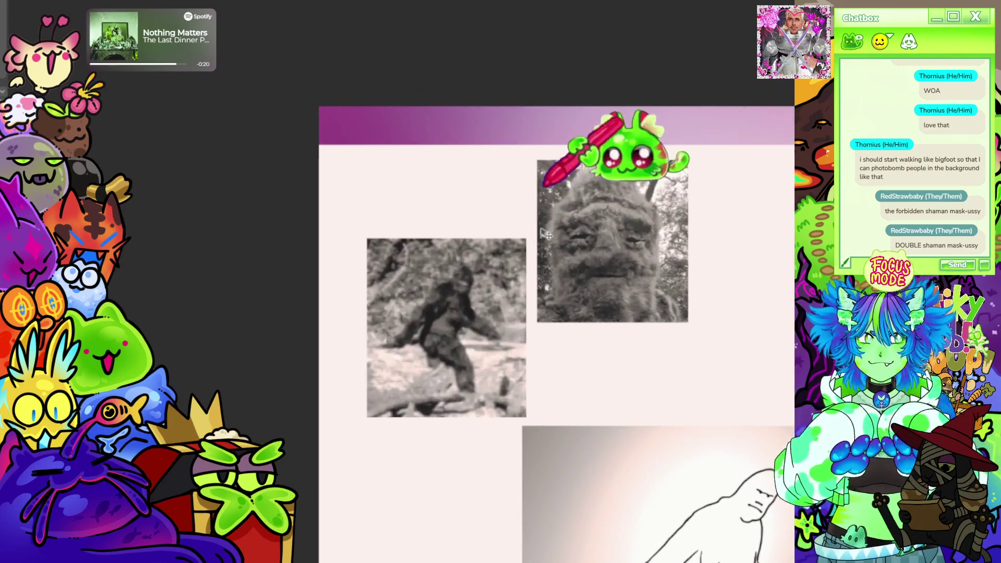
scroll(283, 152, "down", 2)
scroll(487, 174, "up", 3)
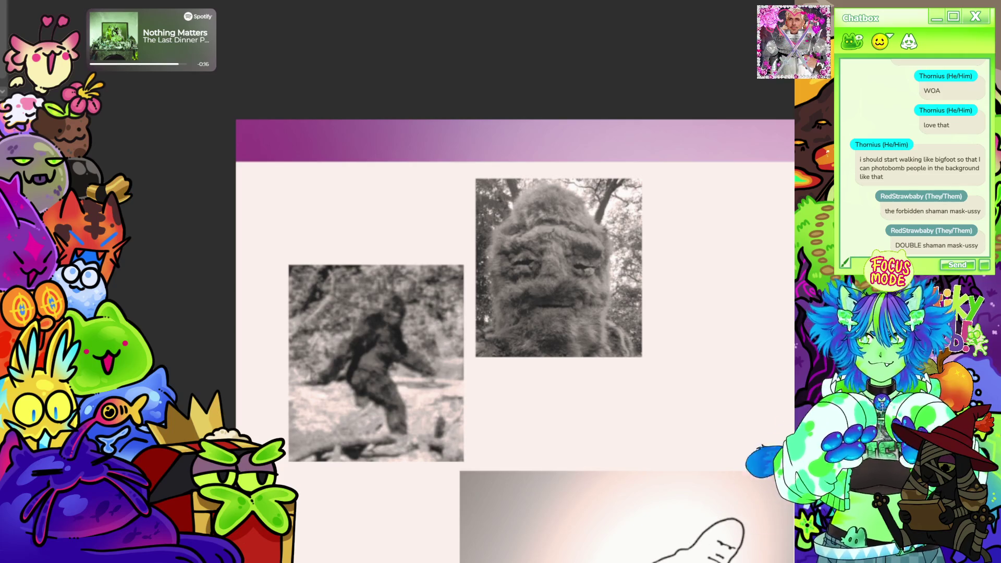
scroll(331, 179, "down", 2)
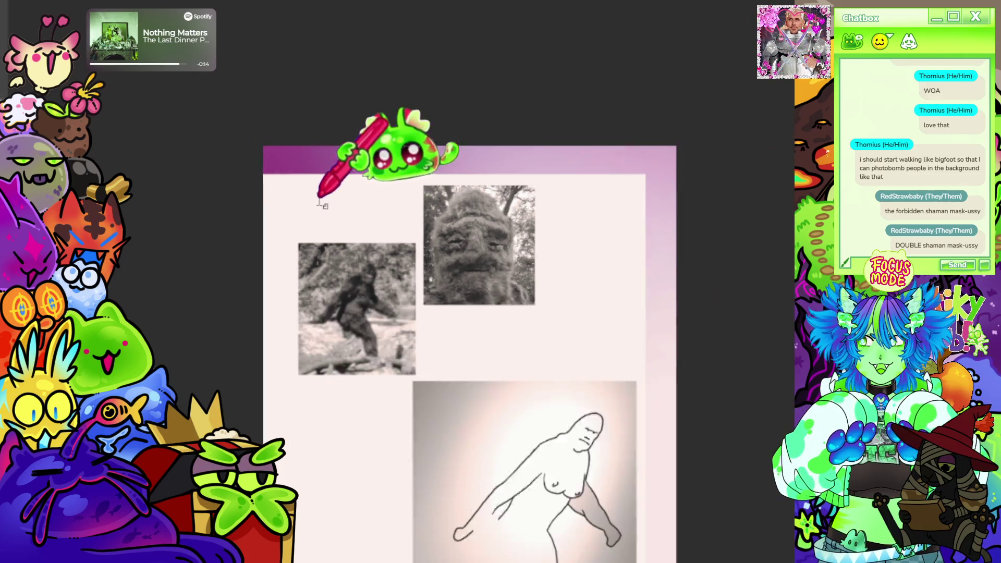
scroll(504, 212, "up", 1)
scroll(502, 208, "up", 1)
scroll(561, 193, "down", 1)
scroll(628, 210, "up", 1)
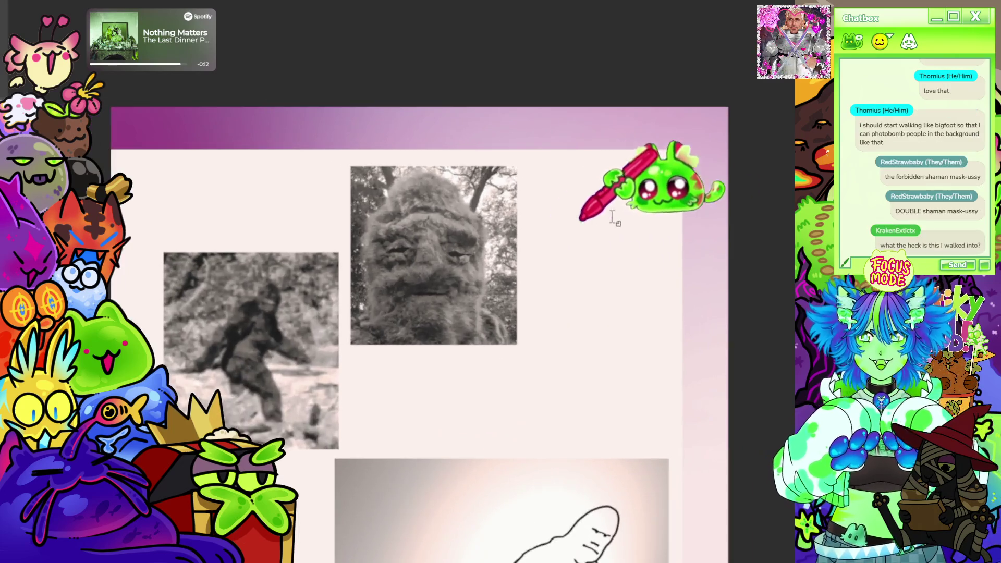
scroll(588, 217, "down", 1)
scroll(336, 258, "up", 1)
scroll(516, 211, "down", 3)
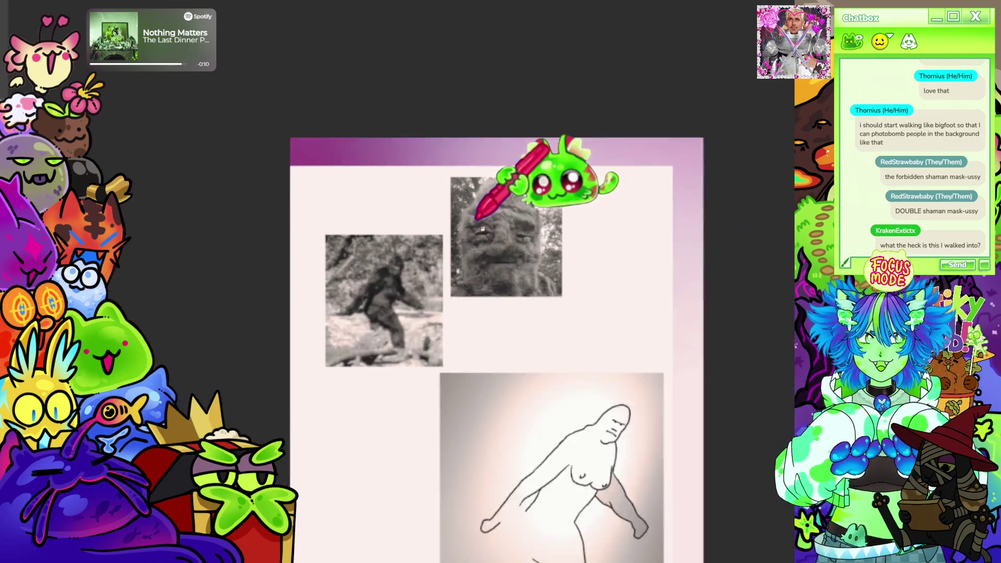
scroll(424, 417, "up", 4)
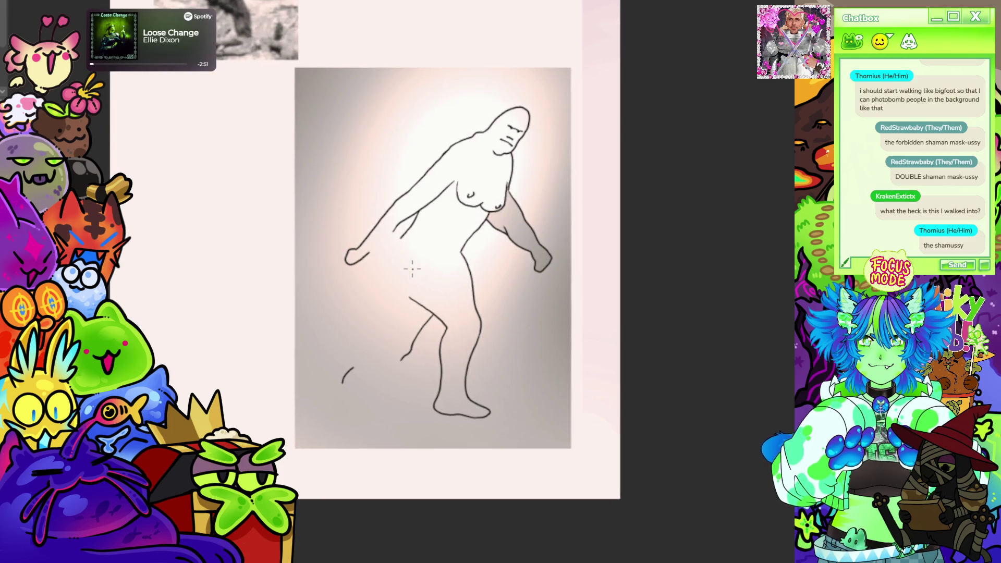
- Redraw the back-of-hip curve and the front leg line on the Bigfoot sketch
scroll(412, 269, "up", 4)
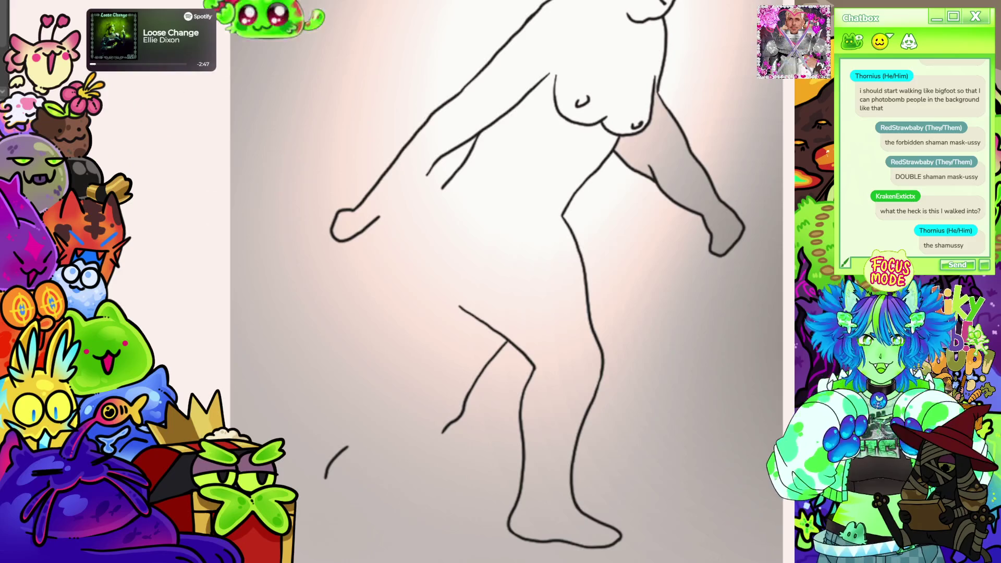
mouse_move(477, 135)
left_mouse_down()
mouse_move(434, 193)
mouse_move(425, 225)
mouse_move(431, 271)
mouse_move(452, 303)
left_mouse_up()
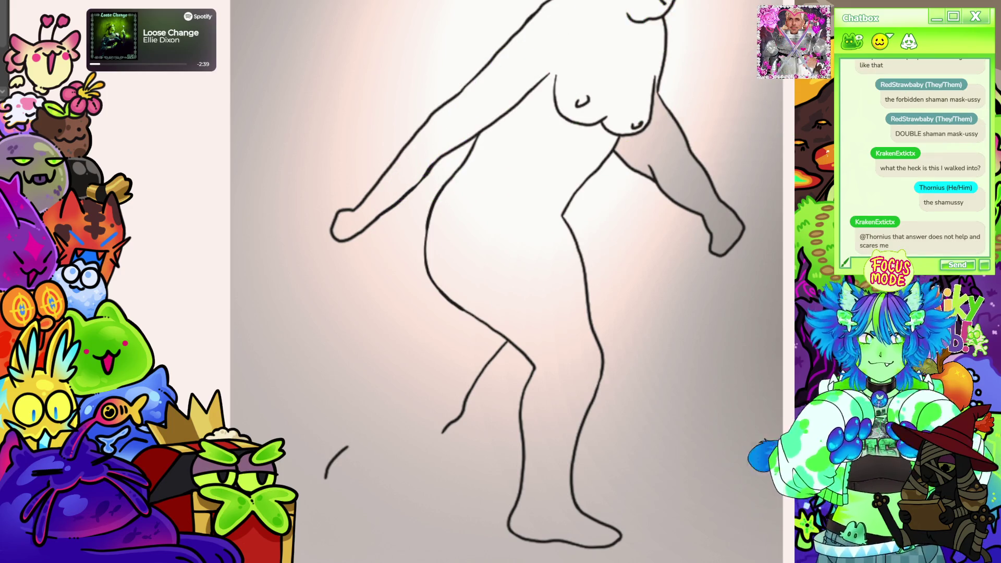
left_click_drag(416, 299, 507, 262)
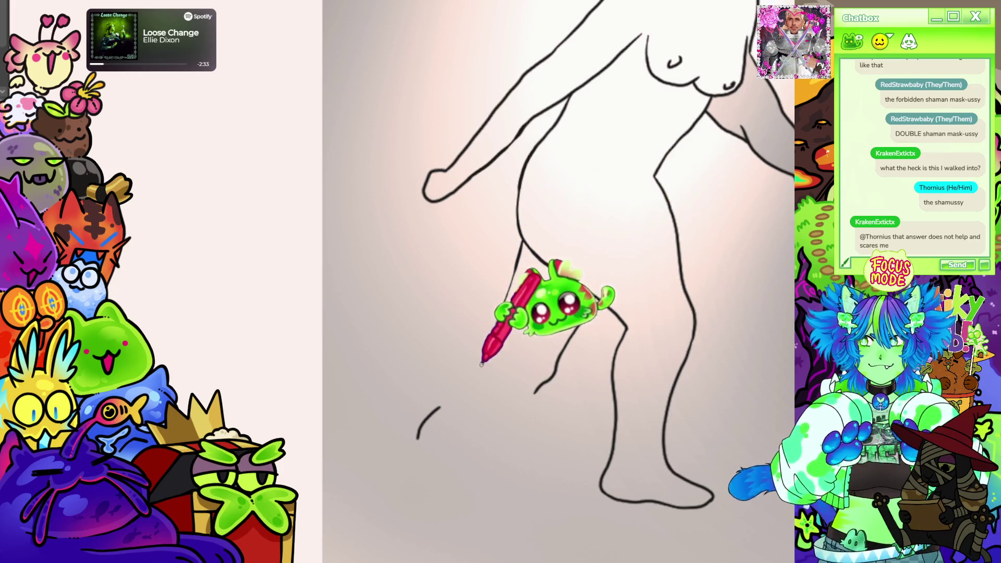
mouse_move(505, 297)
left_mouse_down()
mouse_move(480, 368)
mouse_move(426, 419)
left_mouse_up()
scroll(558, 281, "down", 3)
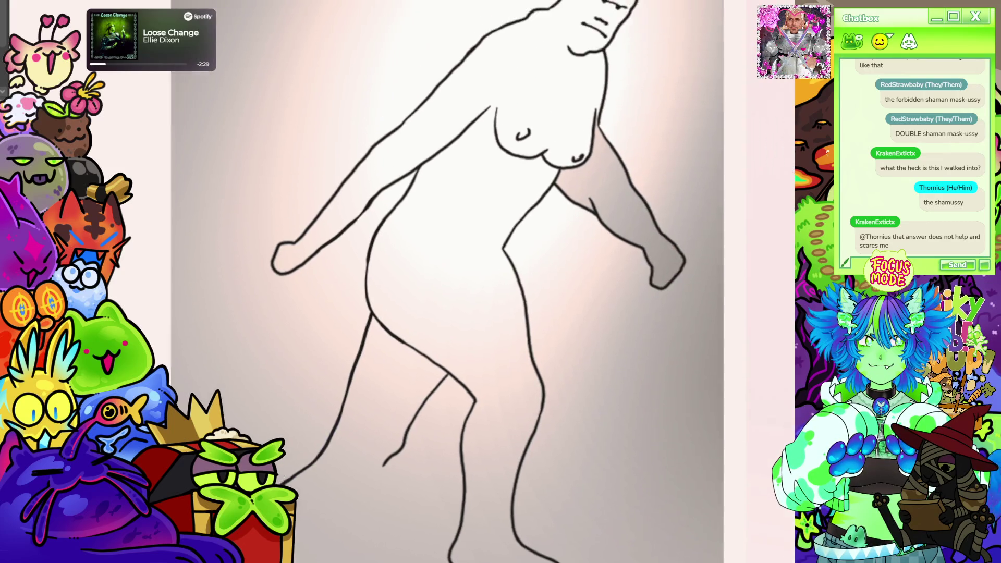
scroll(594, 294, "up", 3)
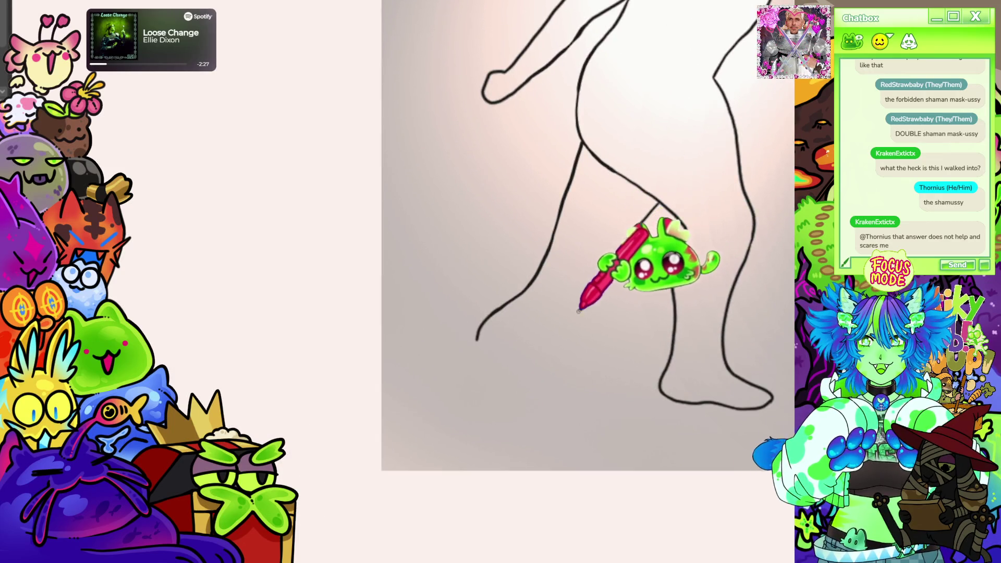
- Trace the front foot's outer edge, then zoom out to view the whole page
mouse_move(487, 428)
left_mouse_down()
mouse_move(461, 368)
mouse_move(477, 339)
left_mouse_up()
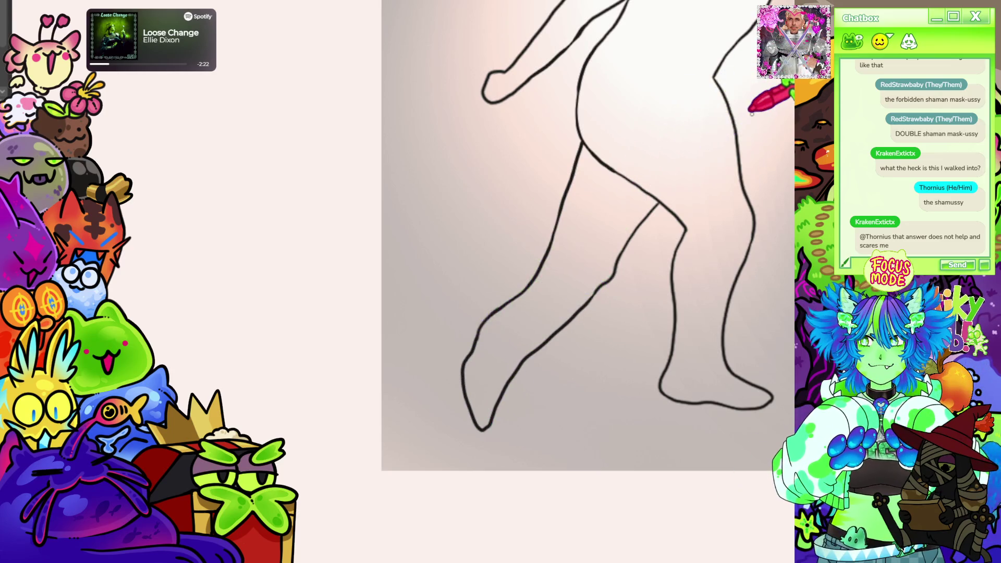
scroll(573, 261, "down", 5)
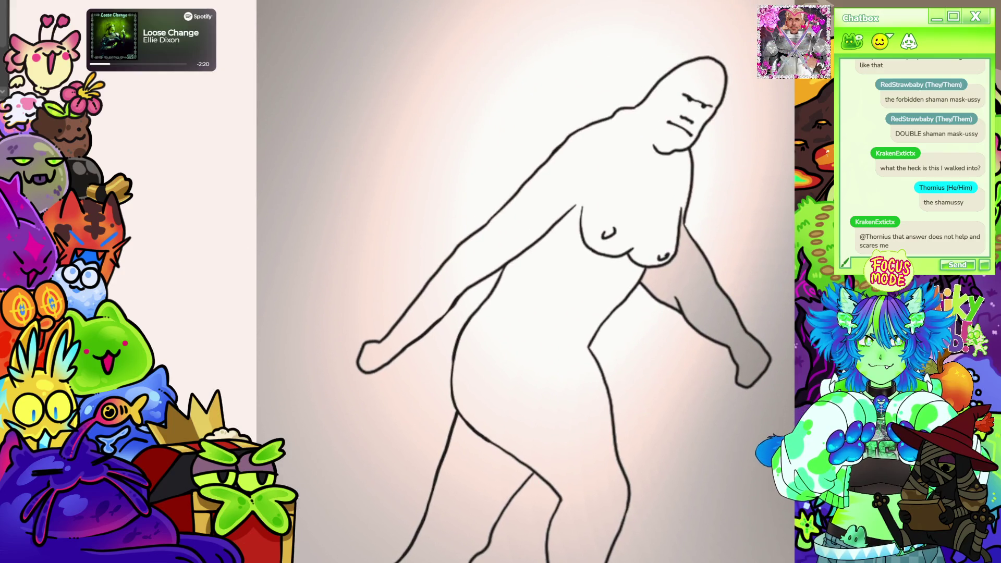
scroll(485, 313, "down", 3)
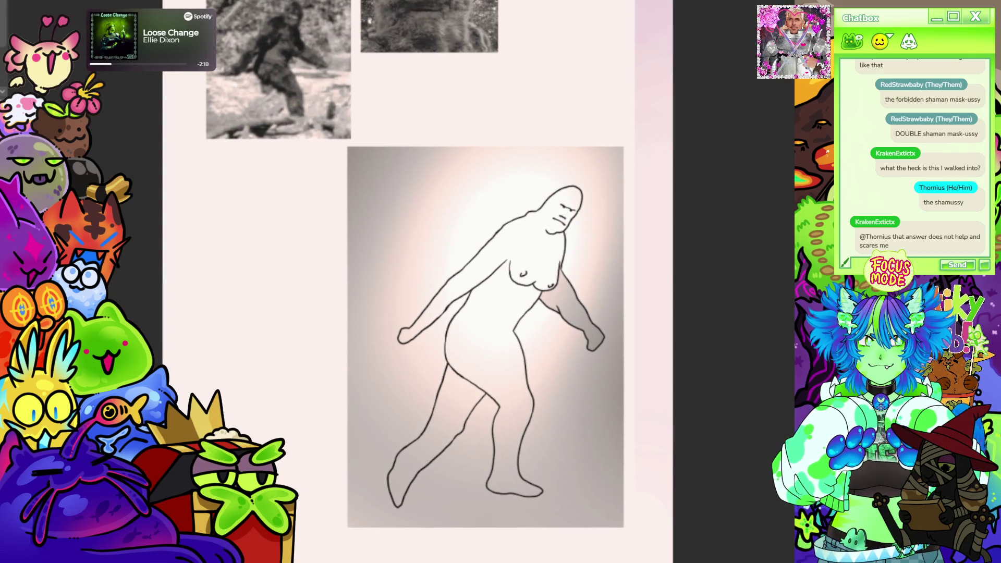
scroll(485, 313, "up", 1)
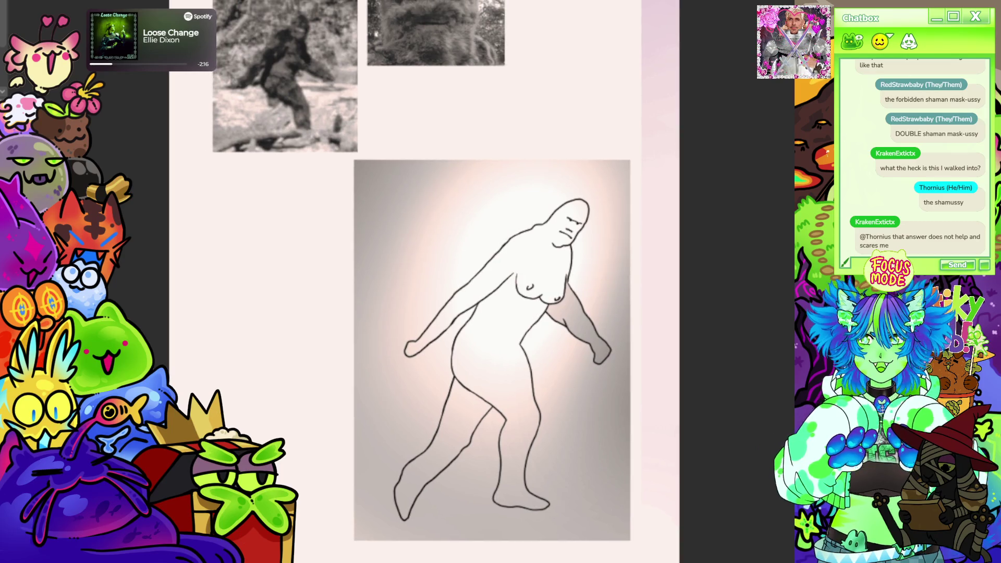
scroll(605, 344, "down", 2)
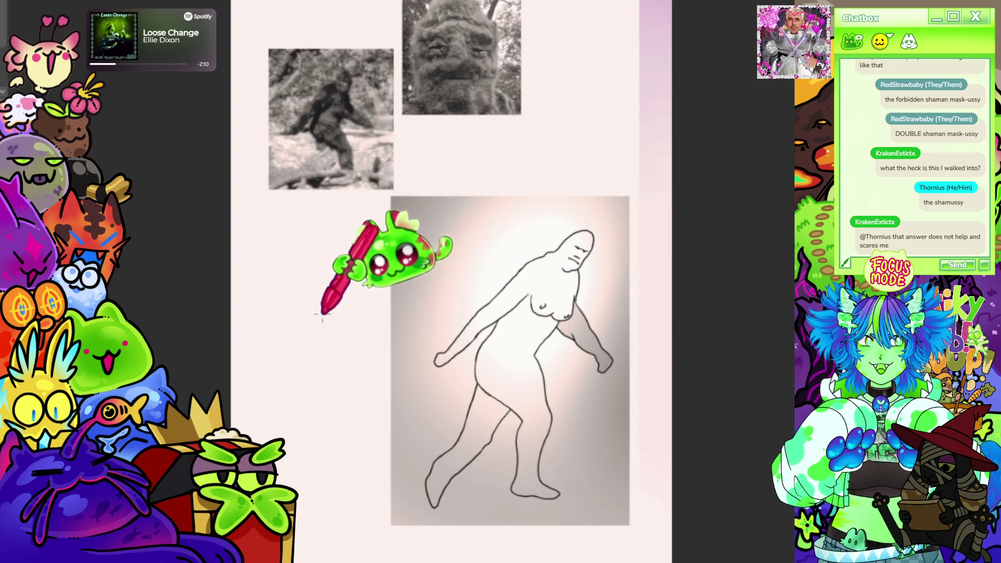
scroll(513, 228, "down", 2)
scroll(513, 228, "up", 2)
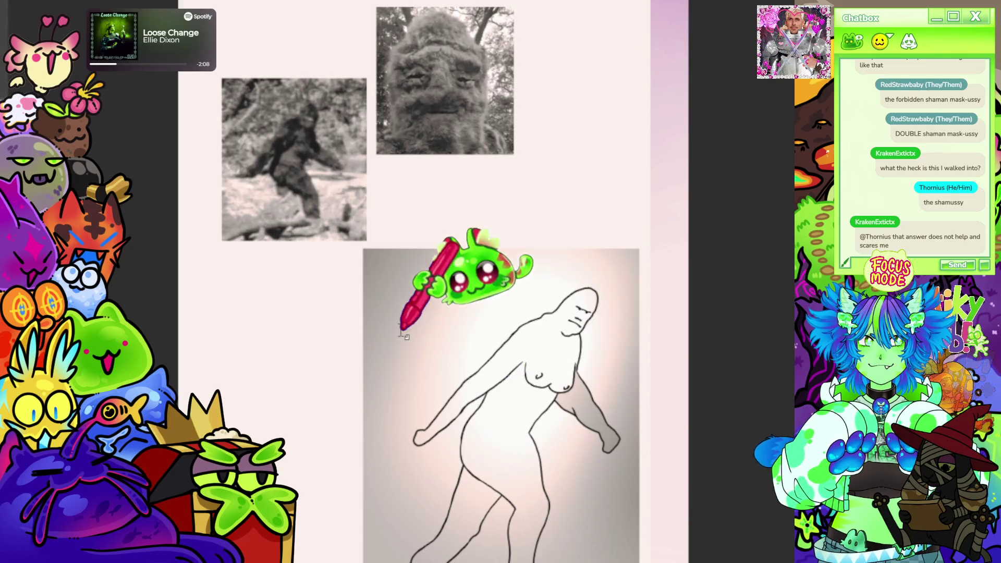
scroll(407, 334, "up", 2)
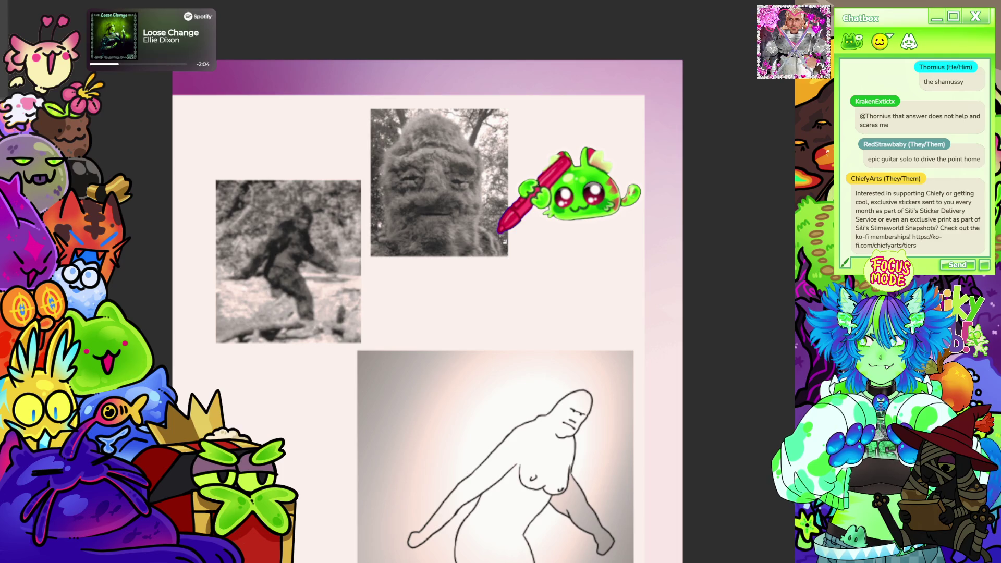
scroll(522, 161, "up", 2)
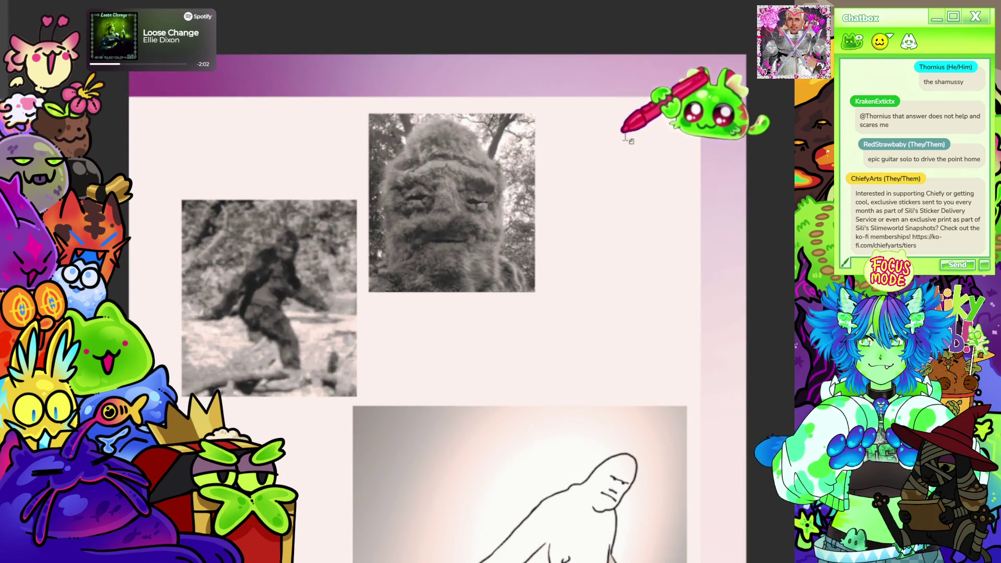
- Place a vertical text box at the page's top right and type 'Bigfoot or a'
left_click(649, 137)
type("x")
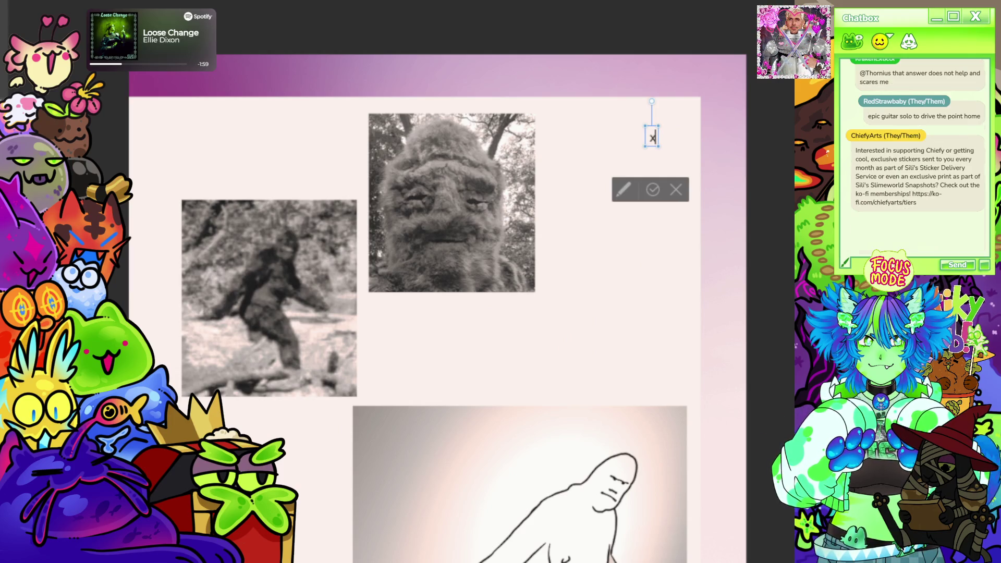
scroll(633, 207, "up", 1)
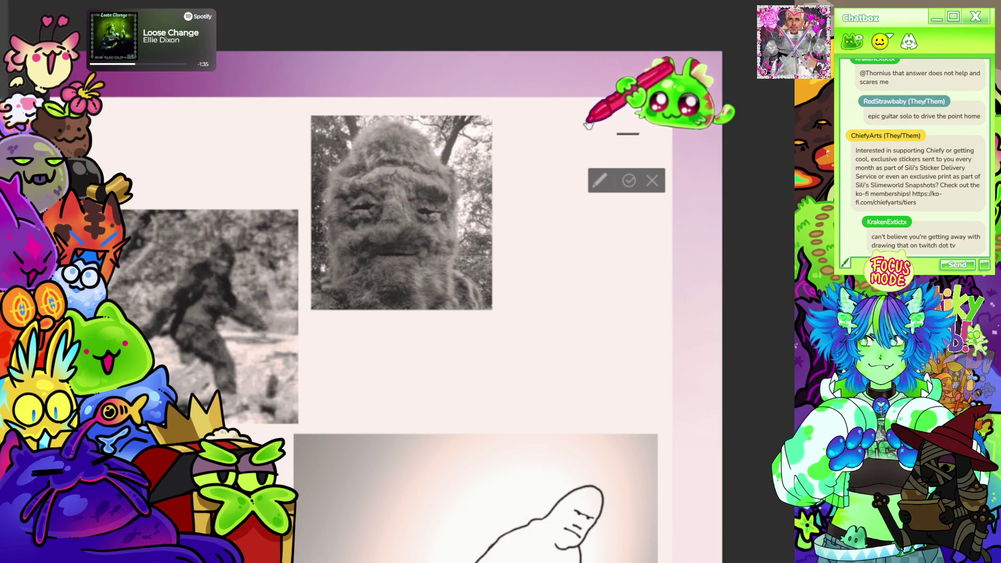
type("Big")
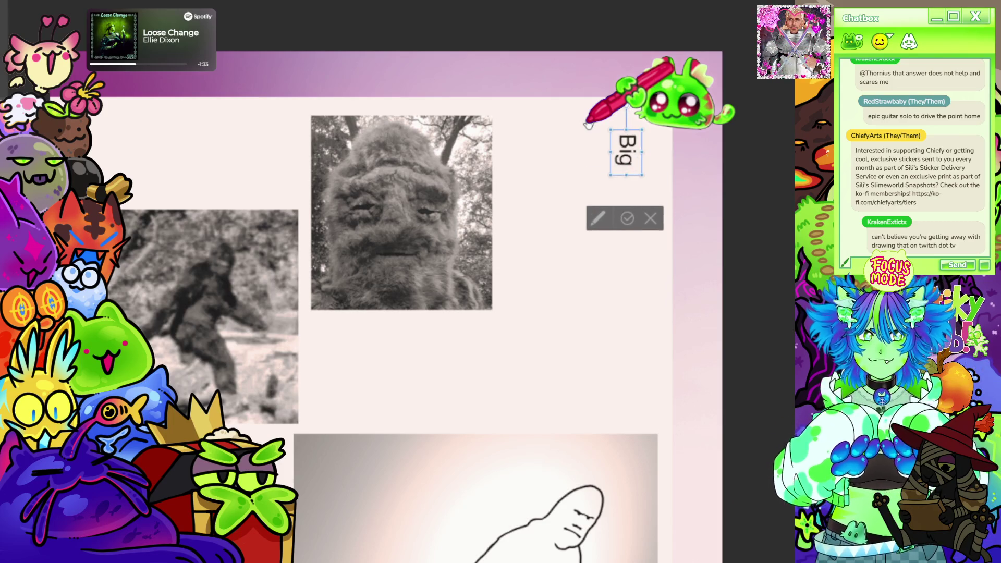
type("foot or")
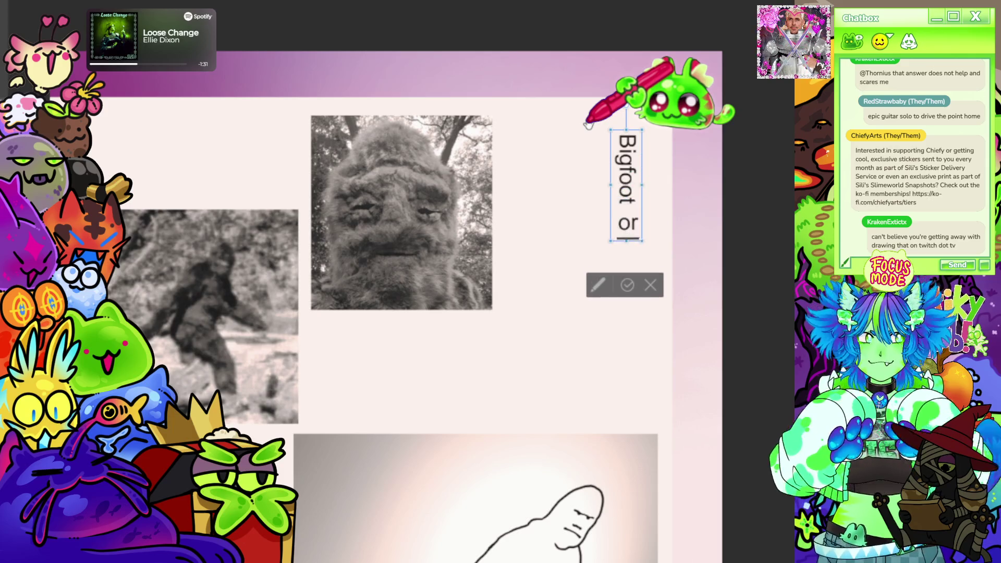
type(" an im")
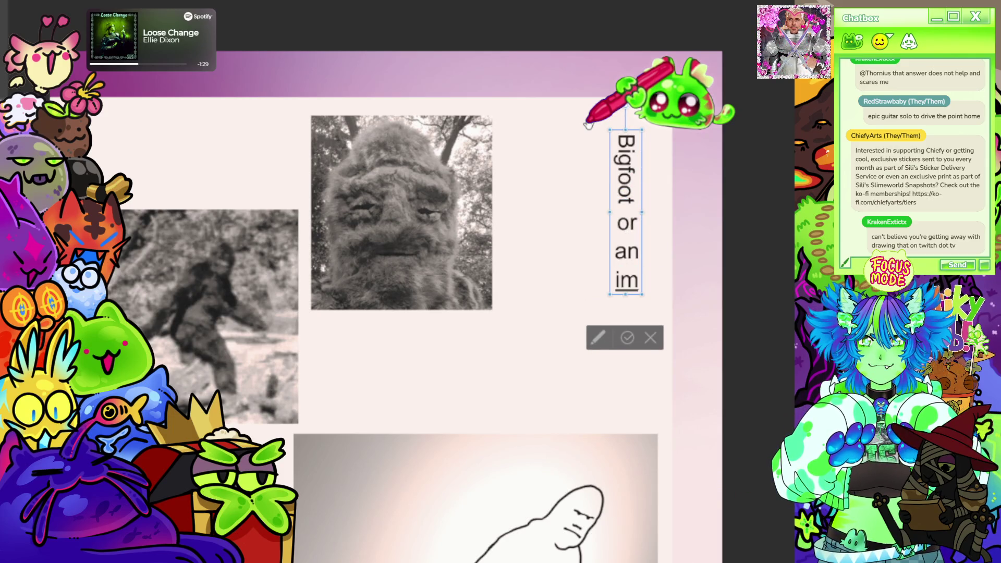
key("BackSpace")
key("BackSpace")
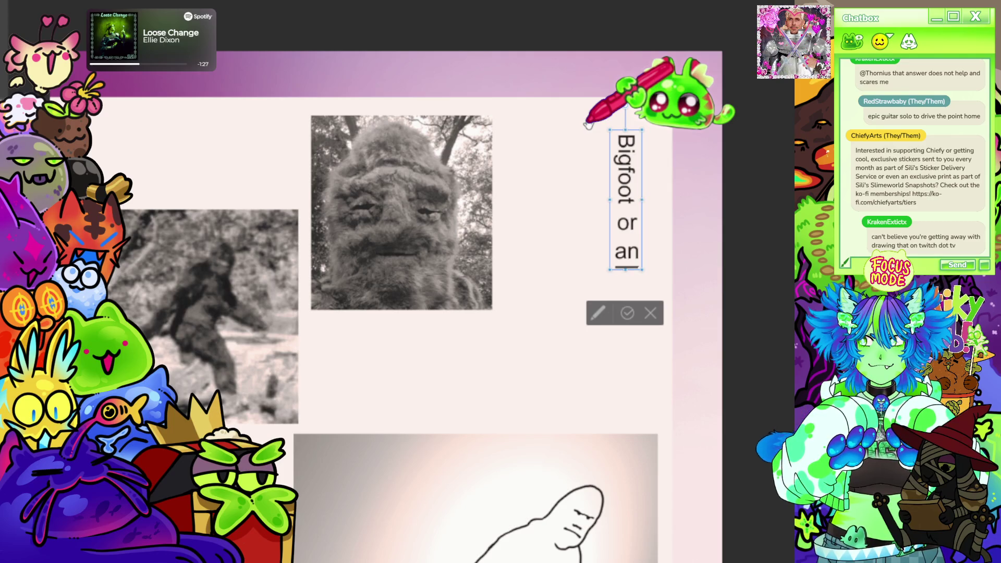
key("BackSpace")
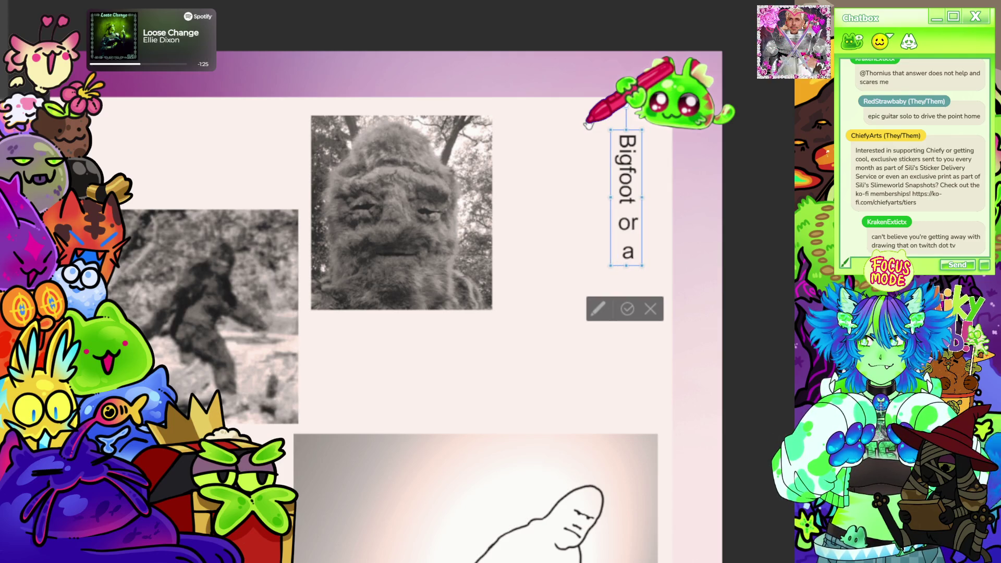
key("Return")
- Add 'capricious' and 'impersonator?' on new lines, then select all the headline text
type("ca")
key("BackSpace")
key("BackSpace")
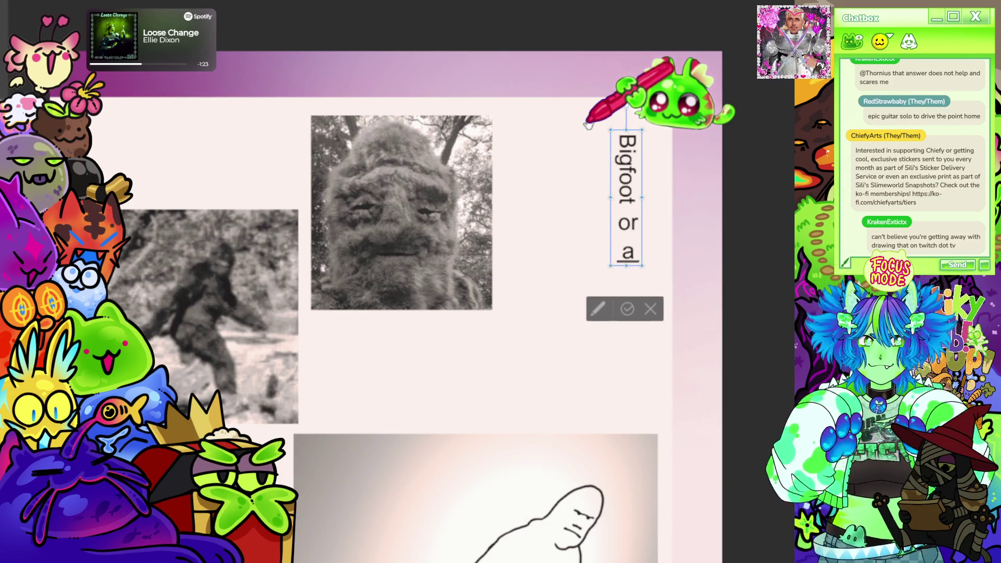
type("capricious")
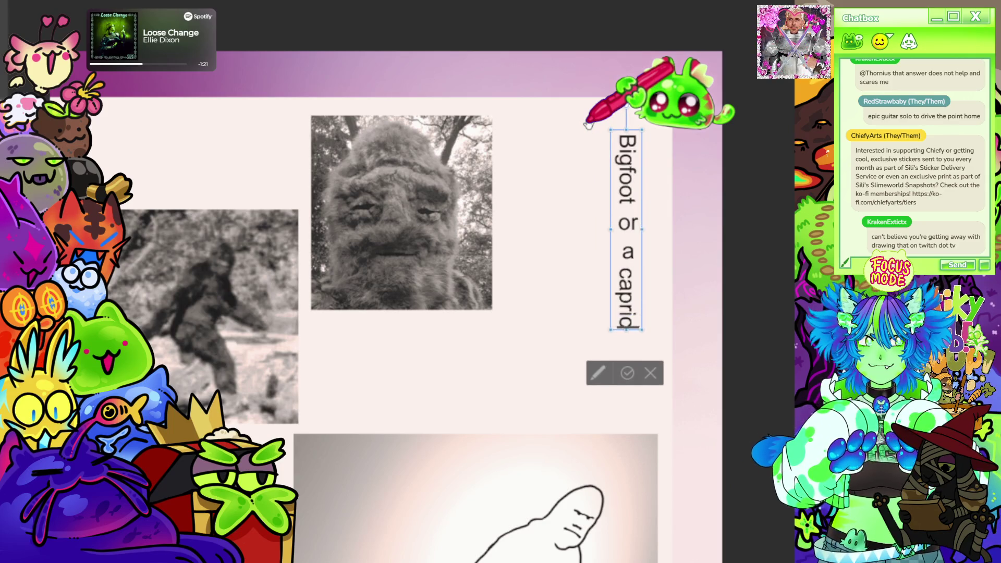
key("Return")
type("impersonator?")
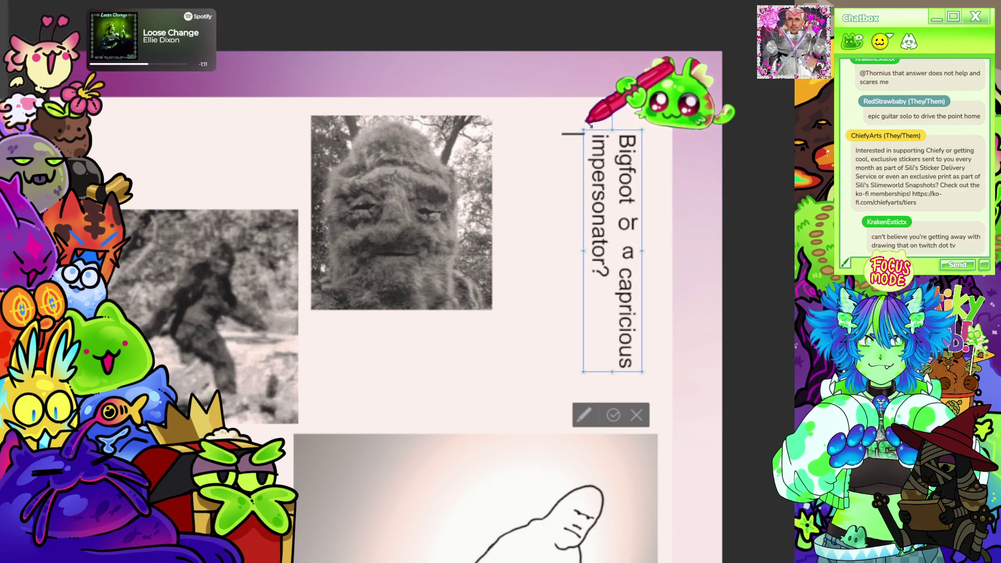
key("ctrl+a")
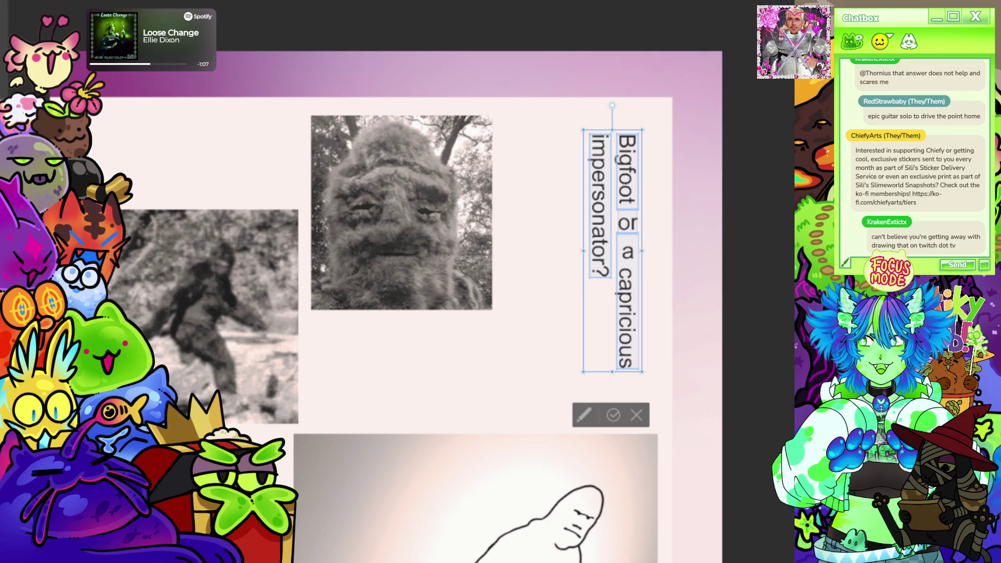
- Colour the headline red and nudge it slightly right and down
left_click(614, 414)
left_click_drag(643, 286, 656, 301)
scroll(660, 306, "down", 2)
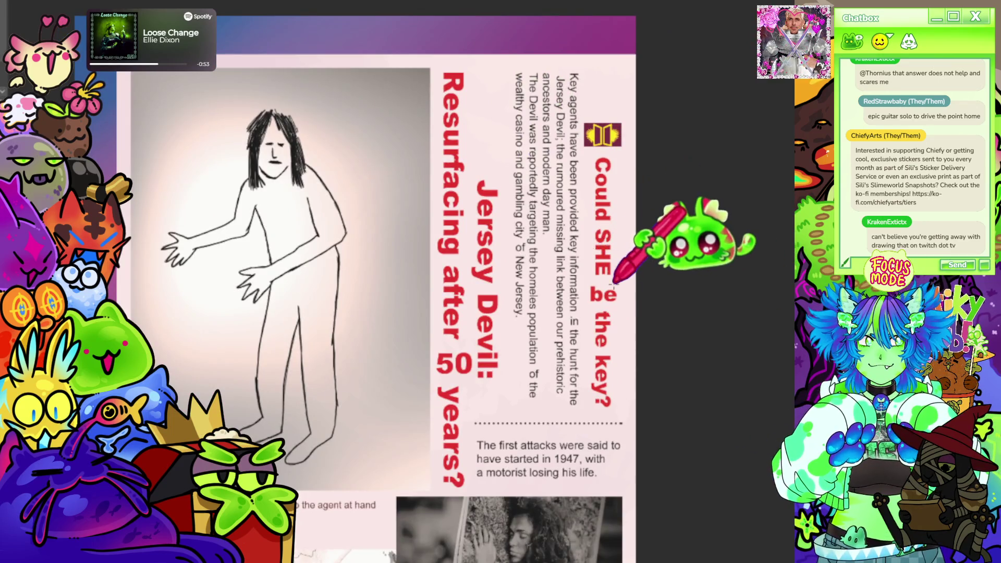
- Commit the heading text edit and switch to the Bigfoot page
left_click(600, 251)
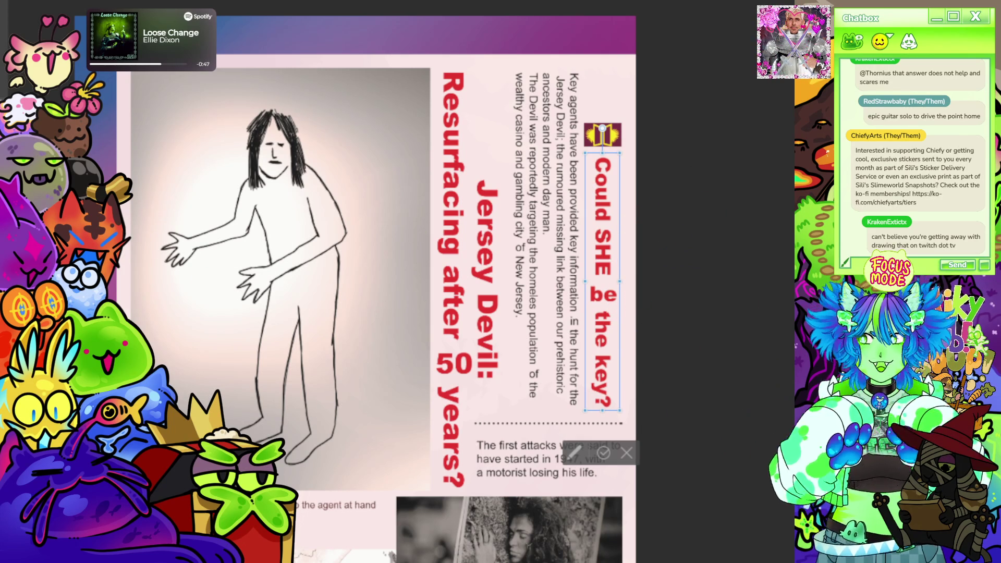
key("Escape")
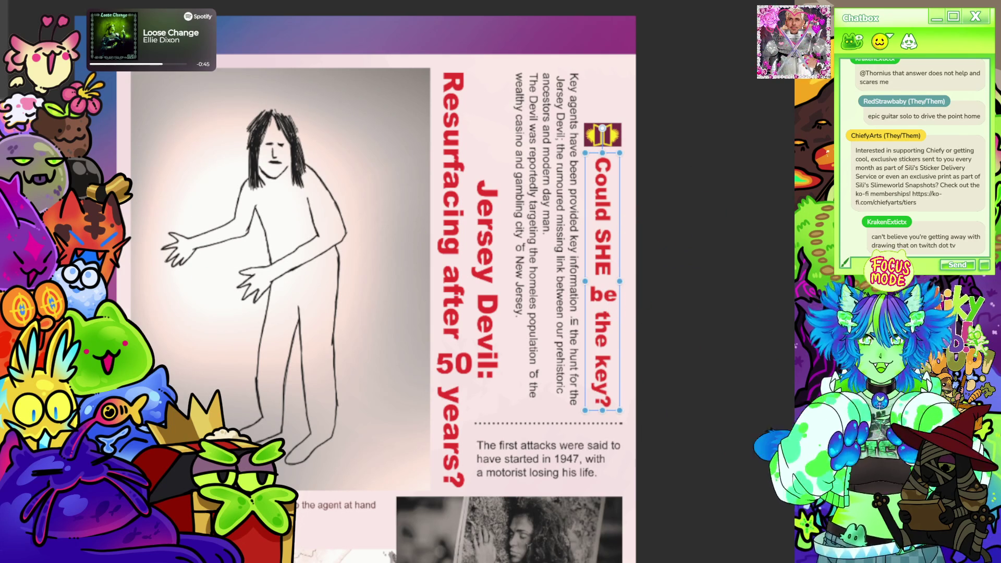
key("ctrl+Tab")
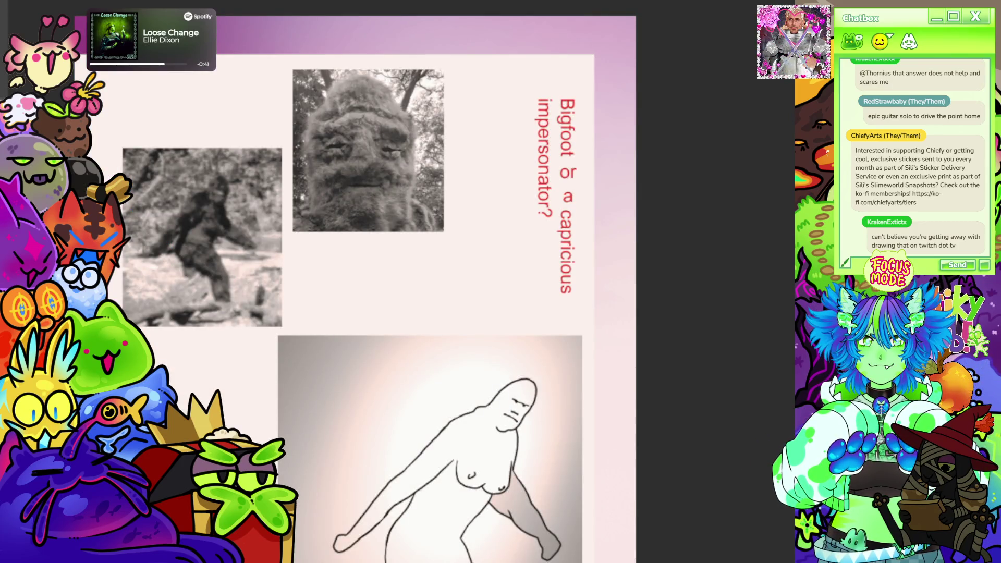
- Make all of the vertical title text bold and move the box higher up the page
left_click(555, 195)
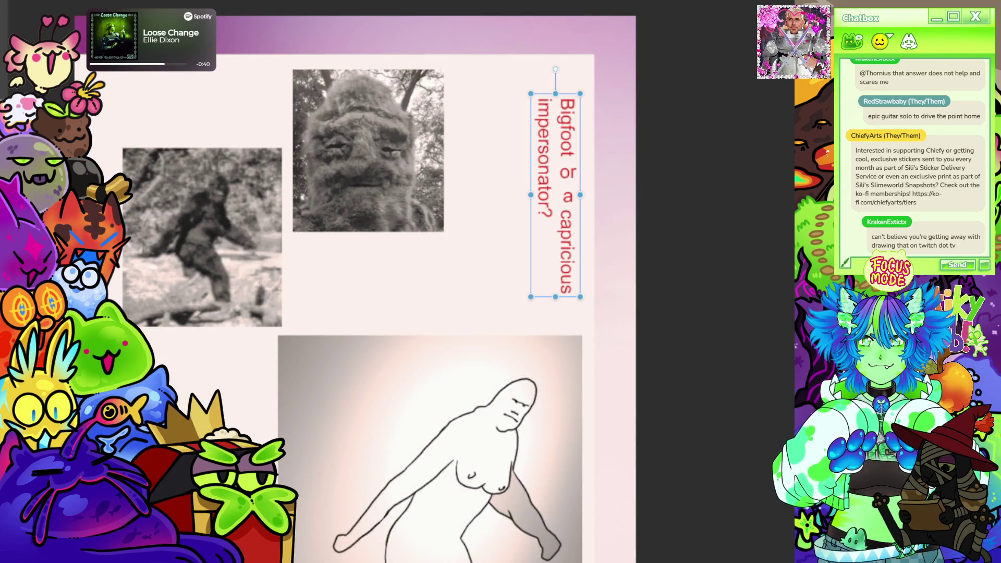
left_click(559, 152)
key("ctrl+a")
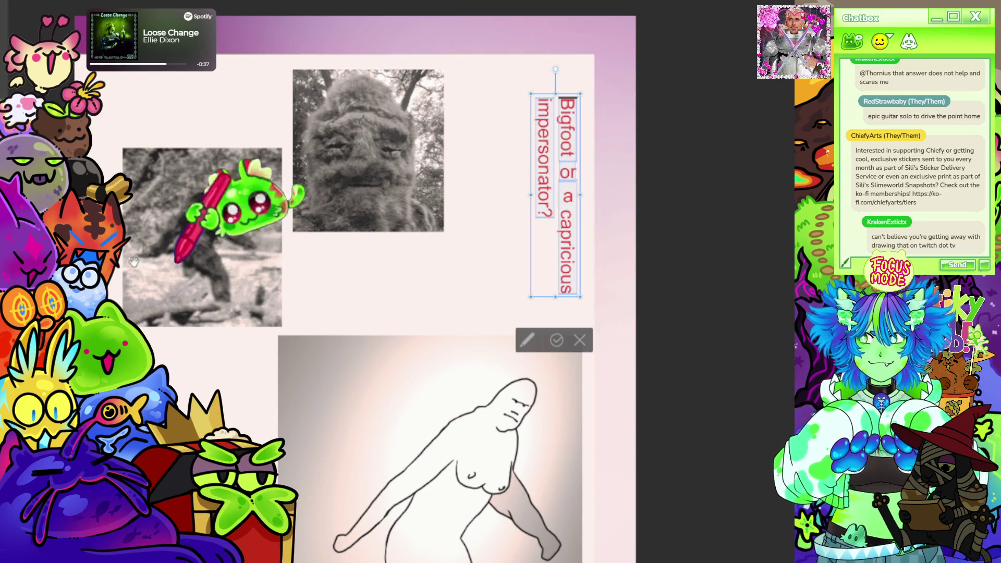
key("ctrl+b")
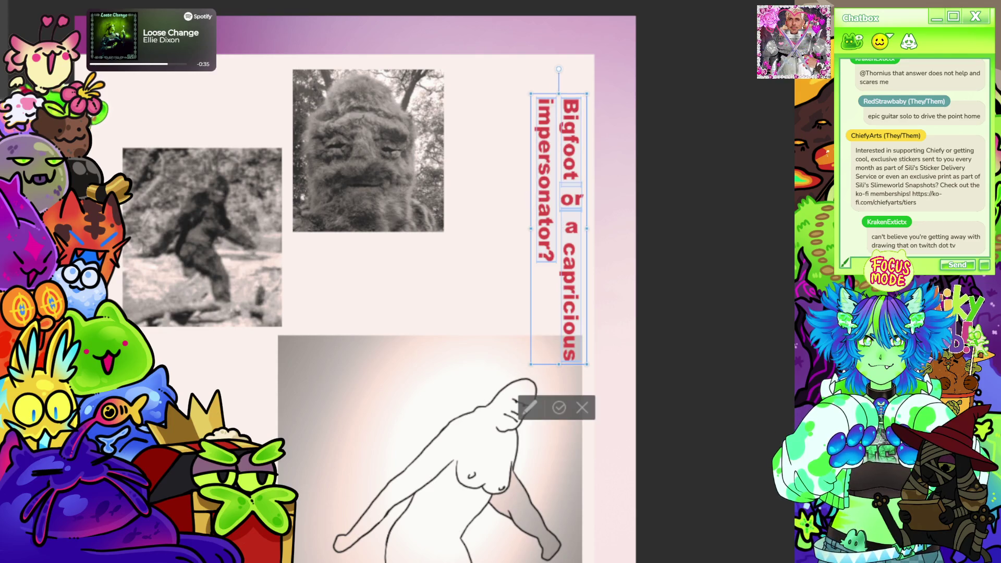
left_click_drag(592, 279, 589, 246)
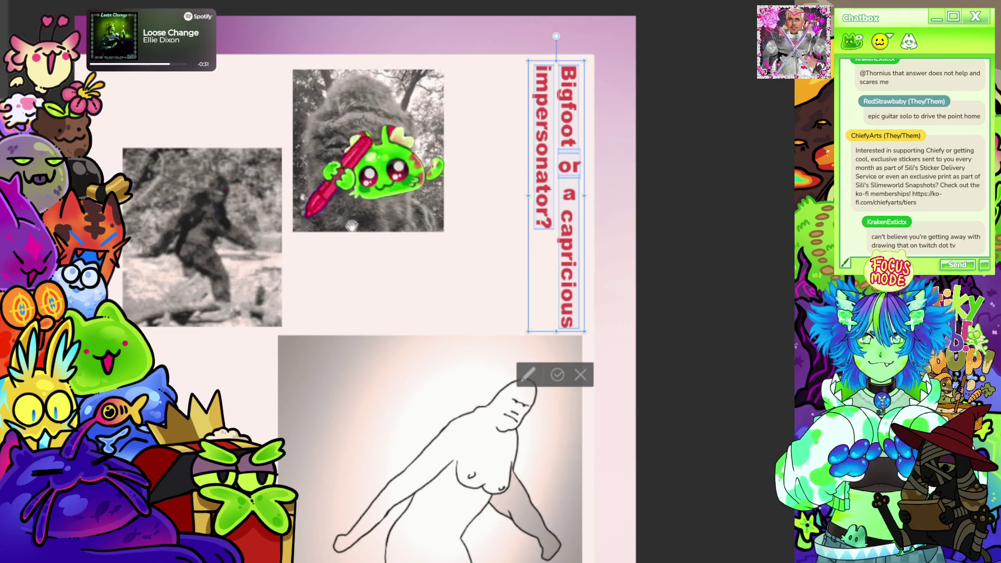
- Rebreak the title into two columns: 'Bigfoot or a' and 'capricious impersonator?'
left_click(564, 209)
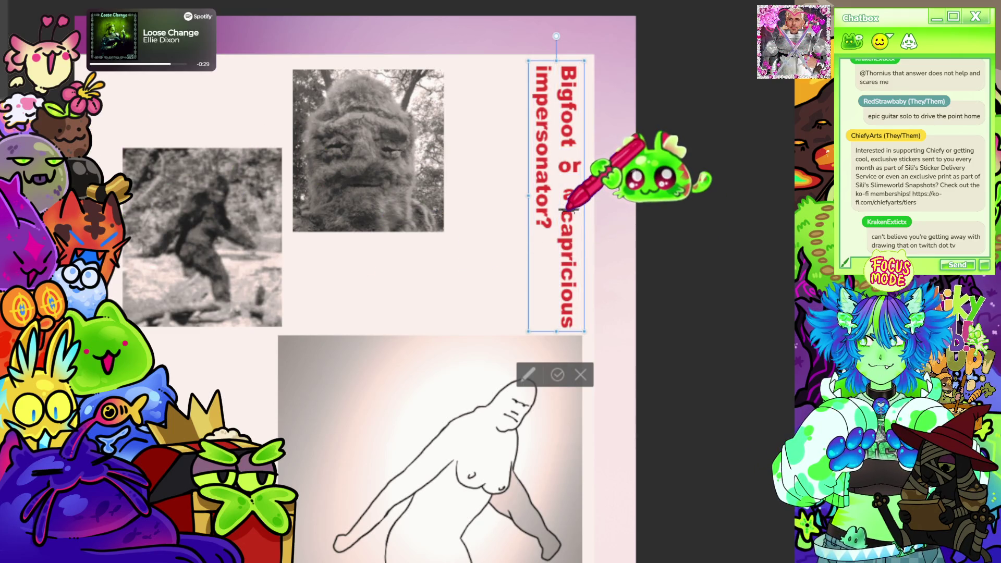
key("Return")
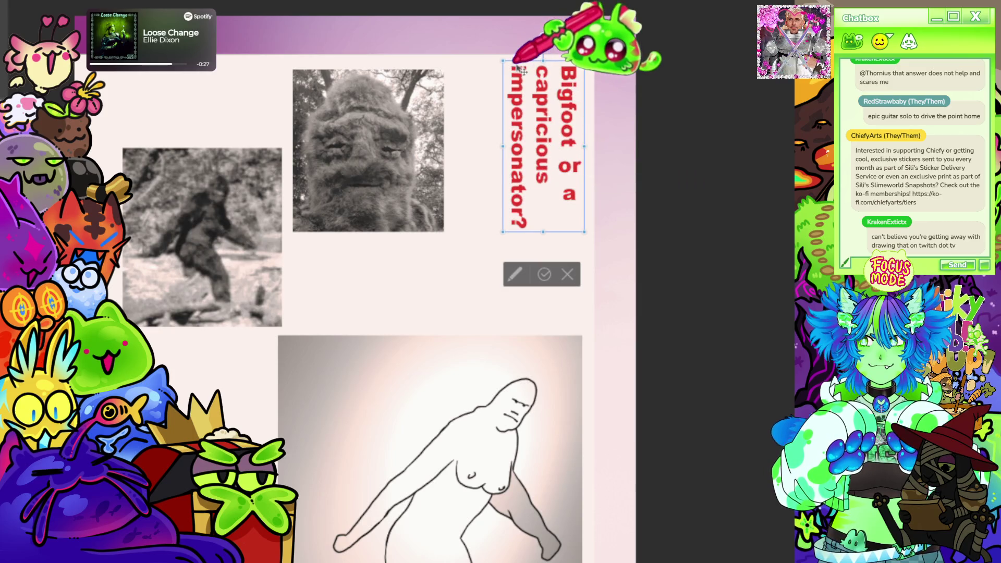
key("BackSpace")
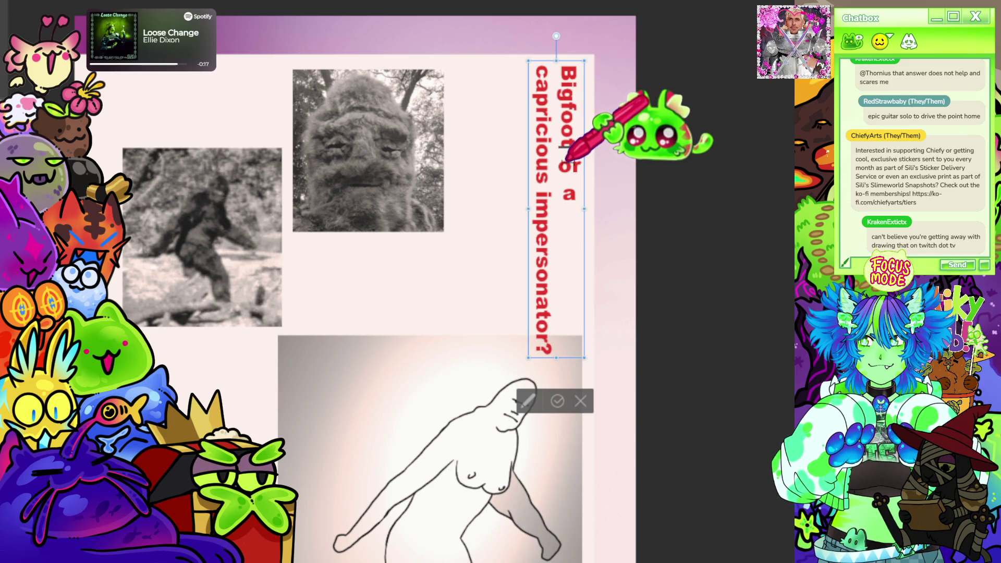
key("Return")
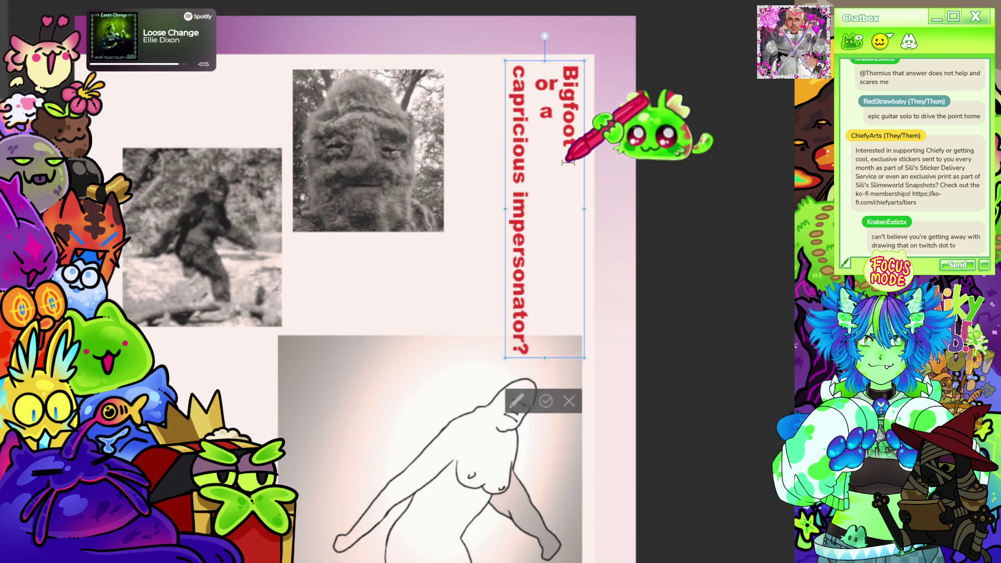
key("Delete")
key("ctrl+Return")
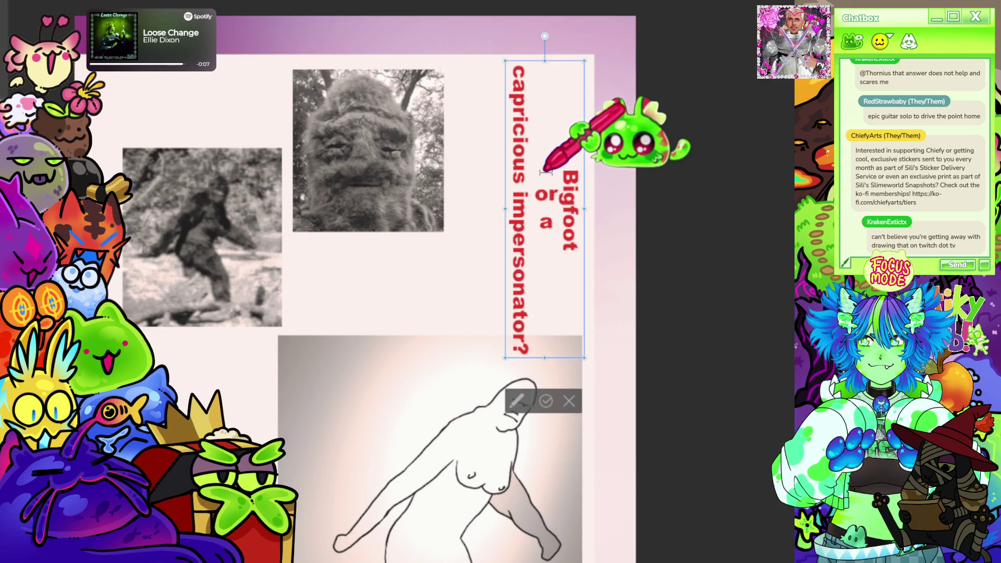
key("BackSpace")
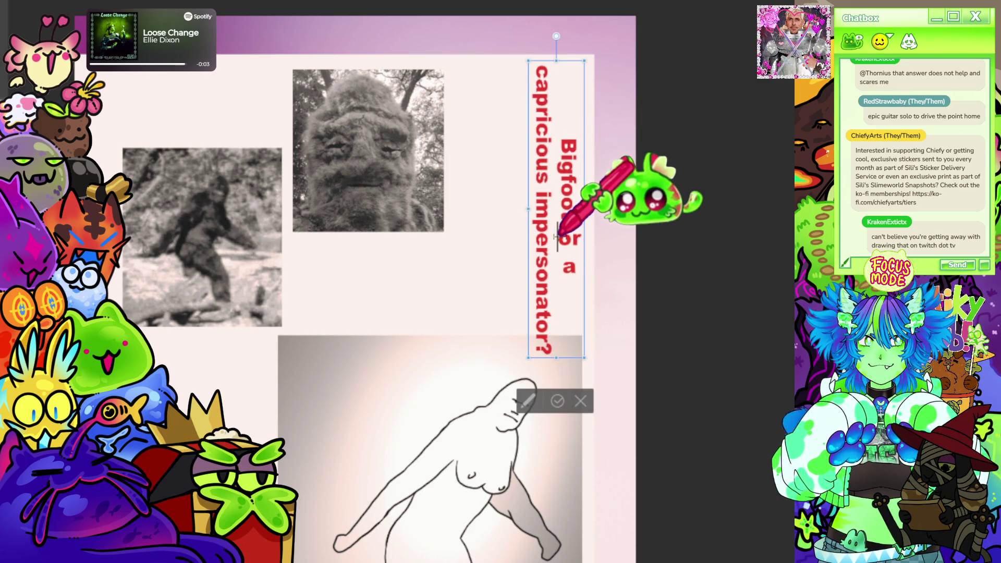
- Adjust the spacing between 'Bigfoot' and 'or', then commit the title edit
left_click_drag(572, 220, 572, 228)
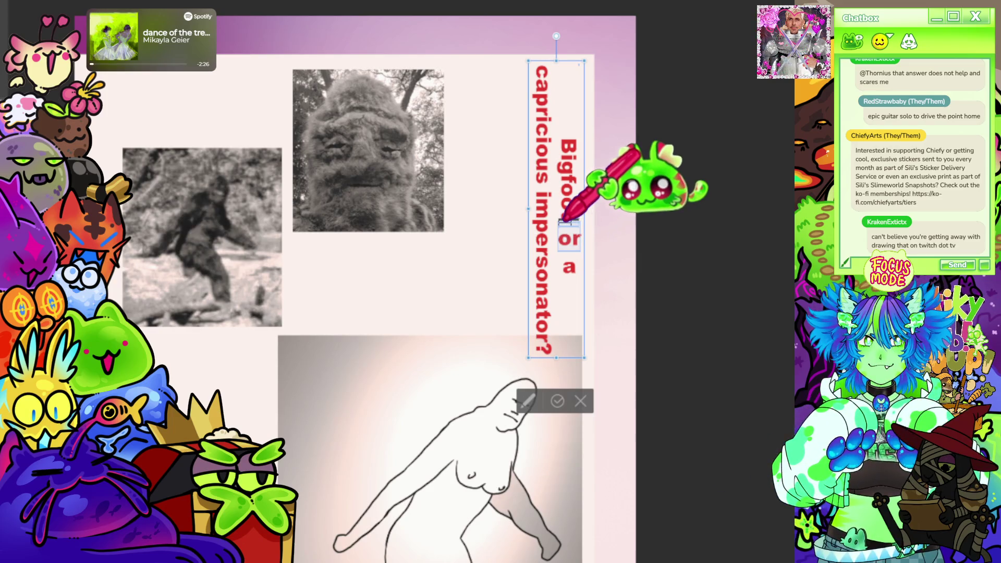
key("ctrl+z")
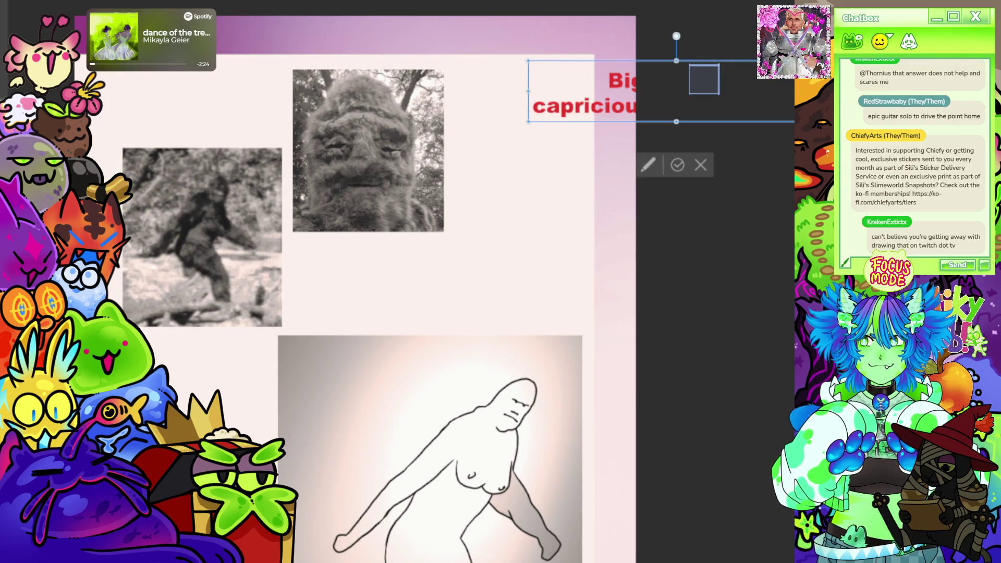
key("ctrl+y")
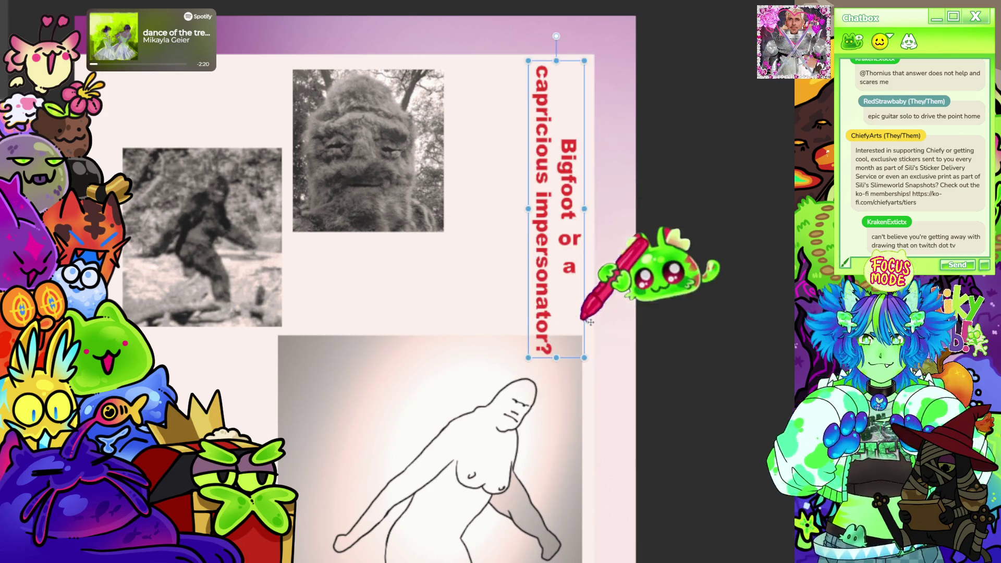
key("Escape")
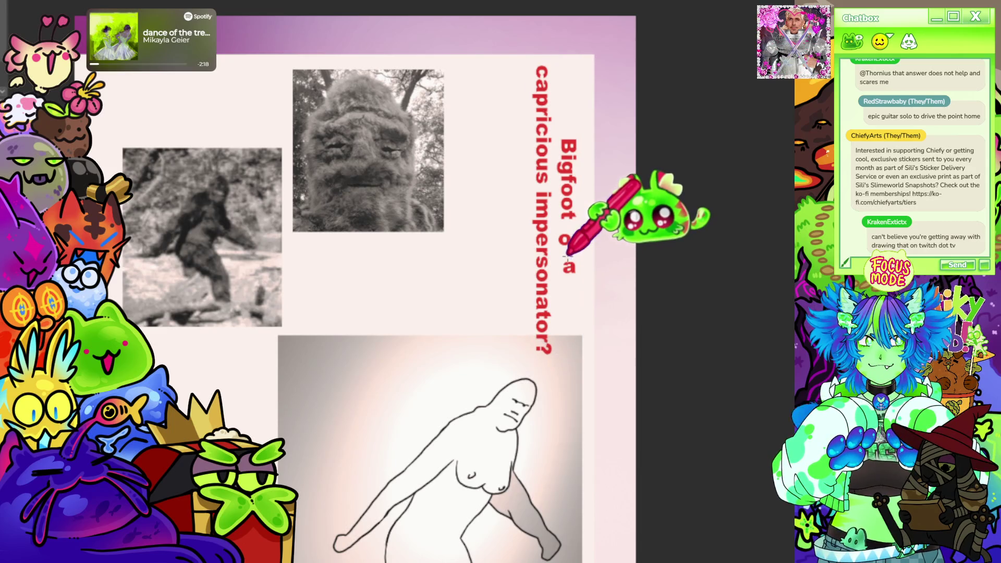
scroll(558, 250, "down", 5)
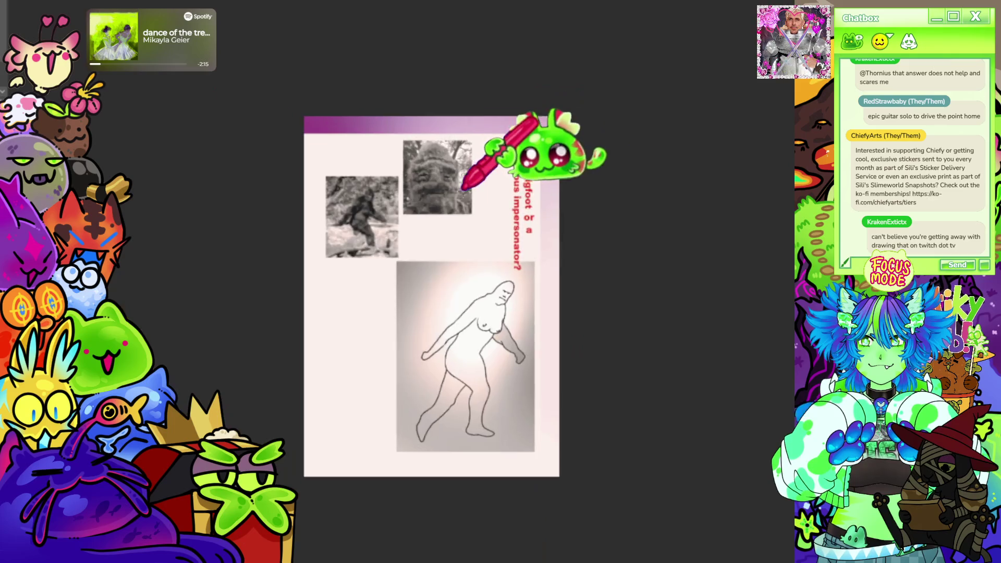
- Reopen the title text for editing, then exit and deselect it
scroll(464, 187, "up", 4)
left_click(570, 213)
double_click(555, 249)
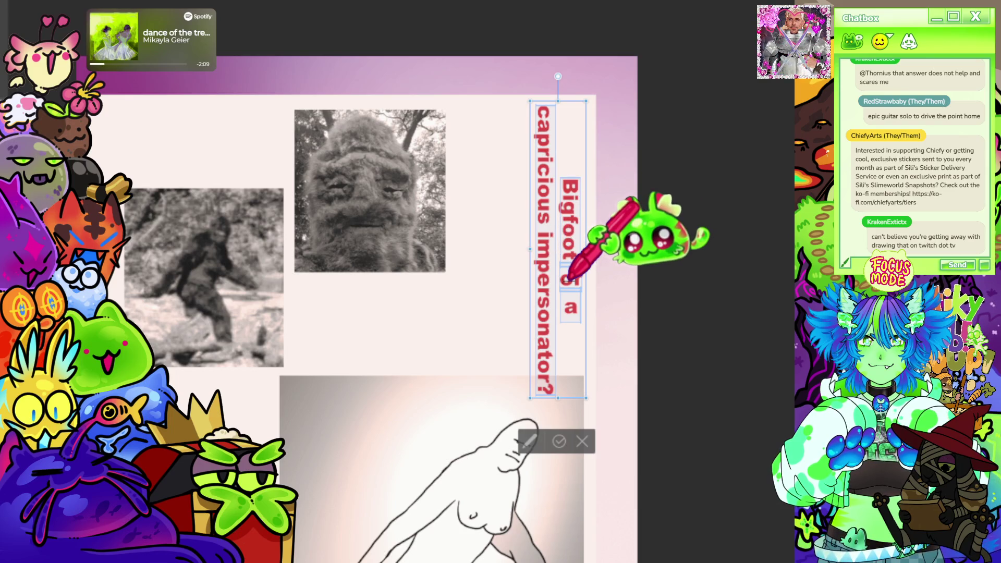
key("Escape")
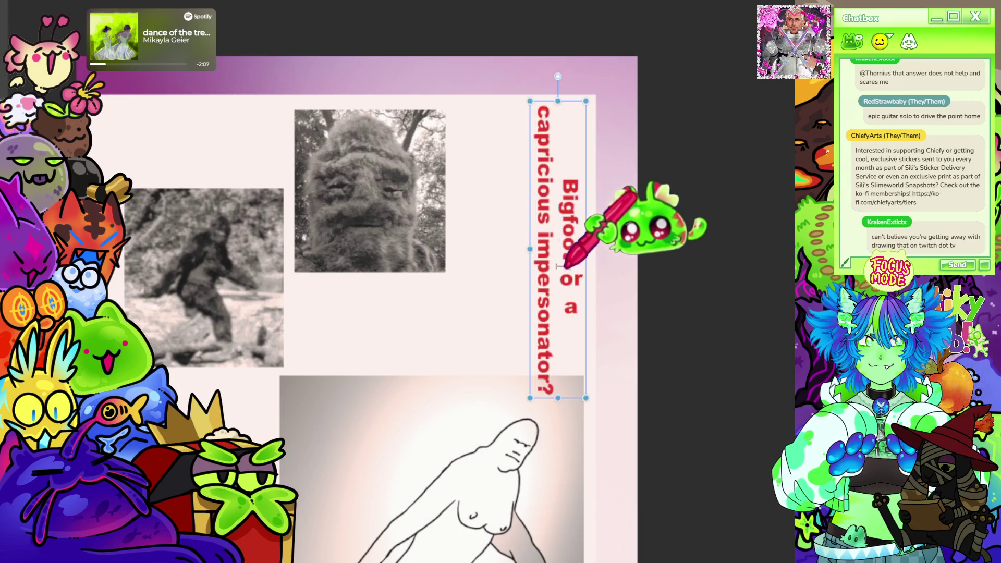
scroll(586, 234, "down", 5)
scroll(599, 212, "up", 4)
scroll(532, 248, "up", 1)
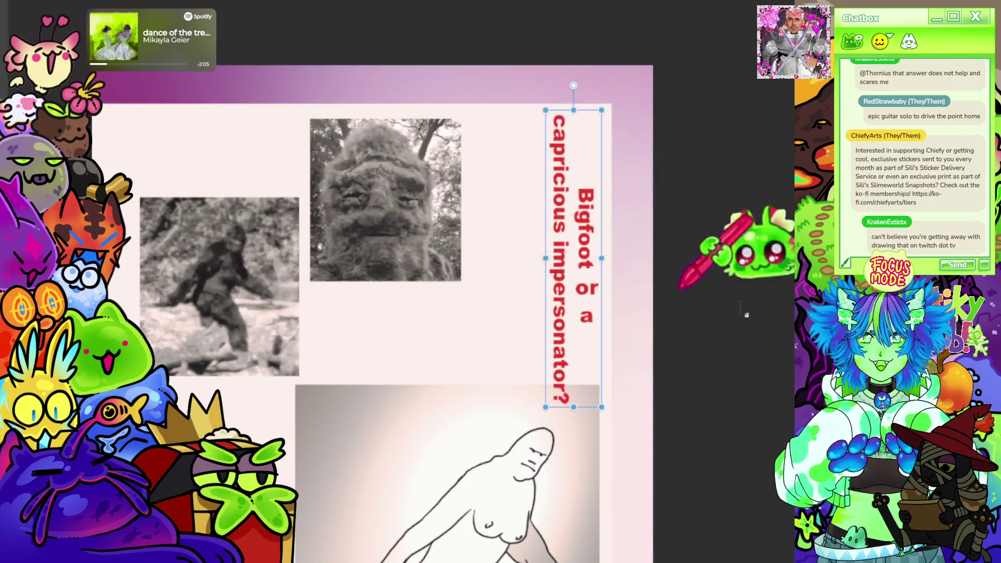
key("Escape")
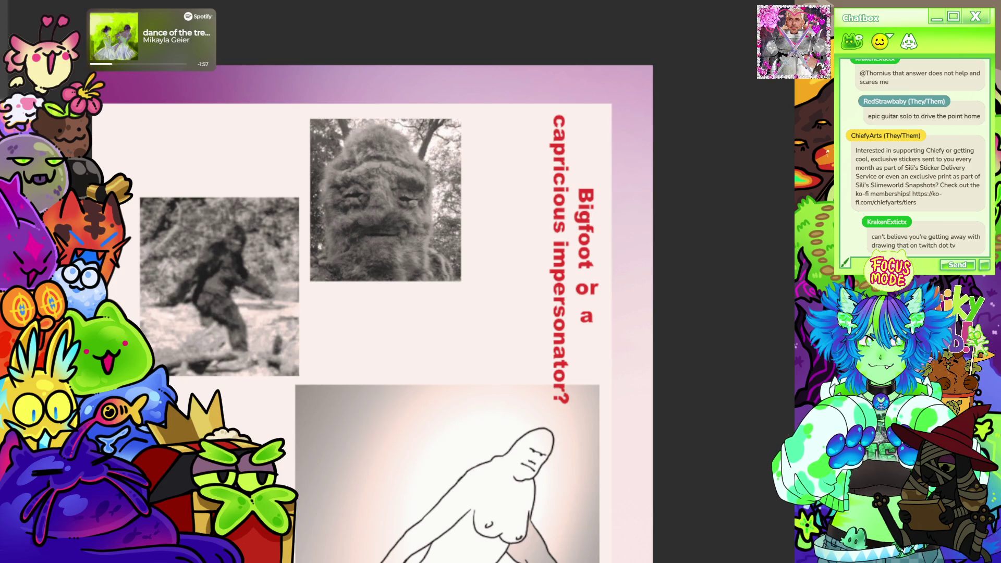
- Shrink the bottom Bigfoot line drawing with Ctrl+T and confirm the new size
key("ctrl+t")
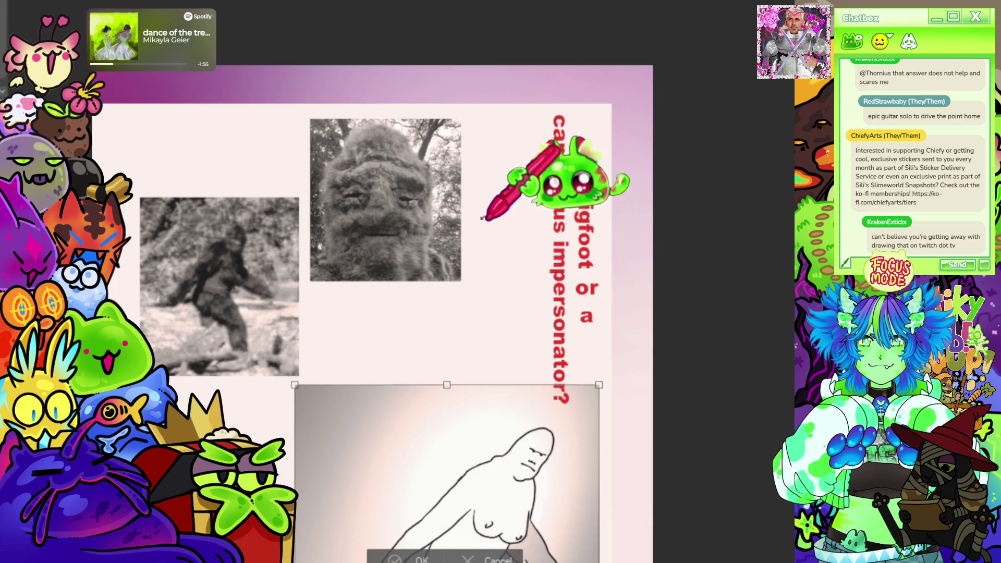
left_click_drag(412, 236, 417, 268)
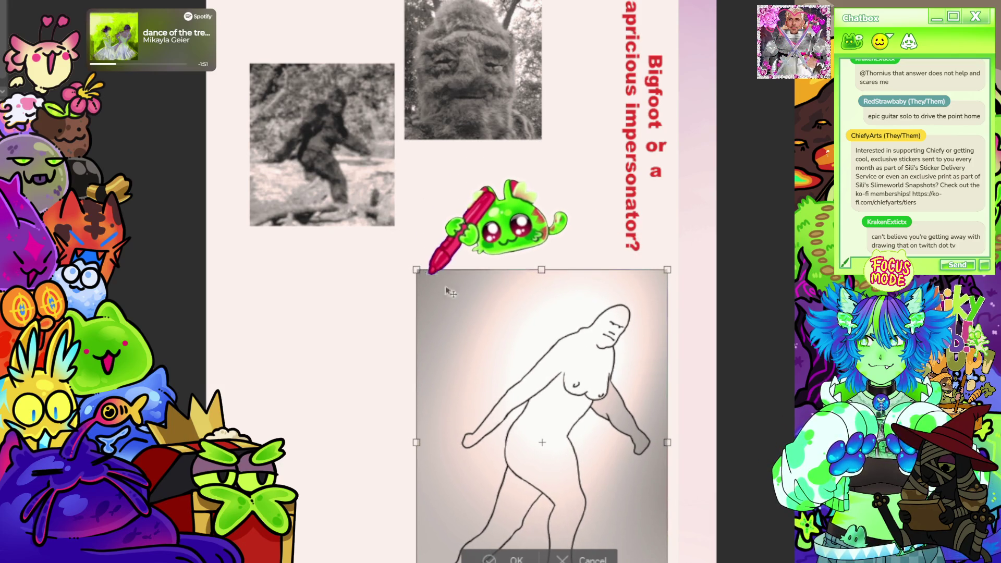
key("ctrl+minus")
left_click(469, 523)
scroll(585, 31, "down", 2)
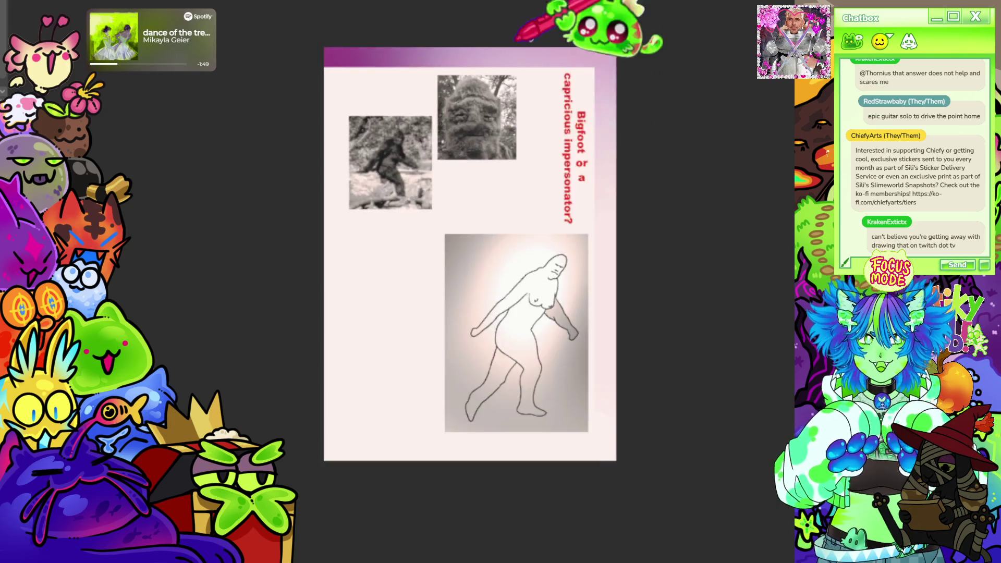
scroll(626, 63, "up", 5)
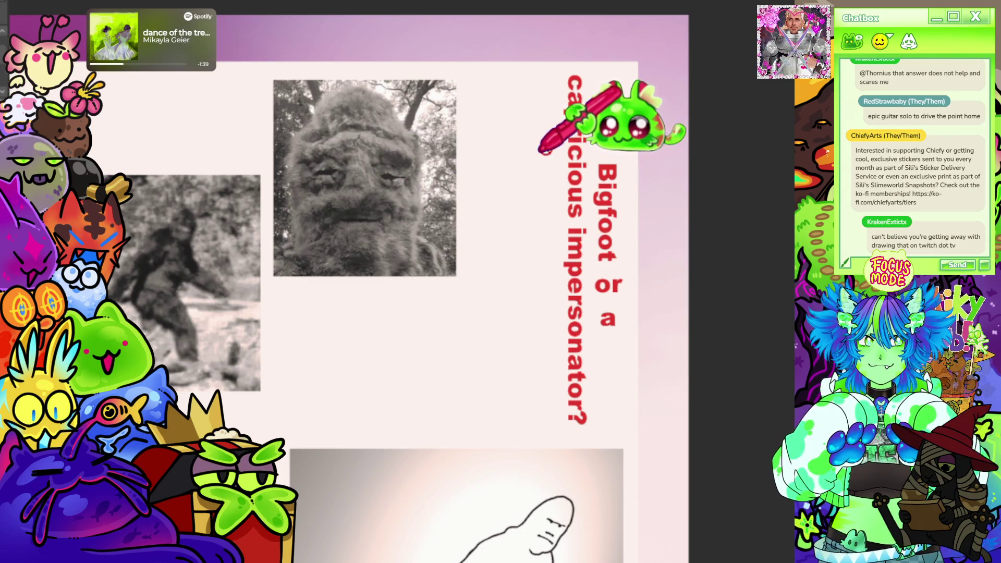
- Draw a dotted vertical rule down the page beside the red title
scroll(572, 147, "up", 2)
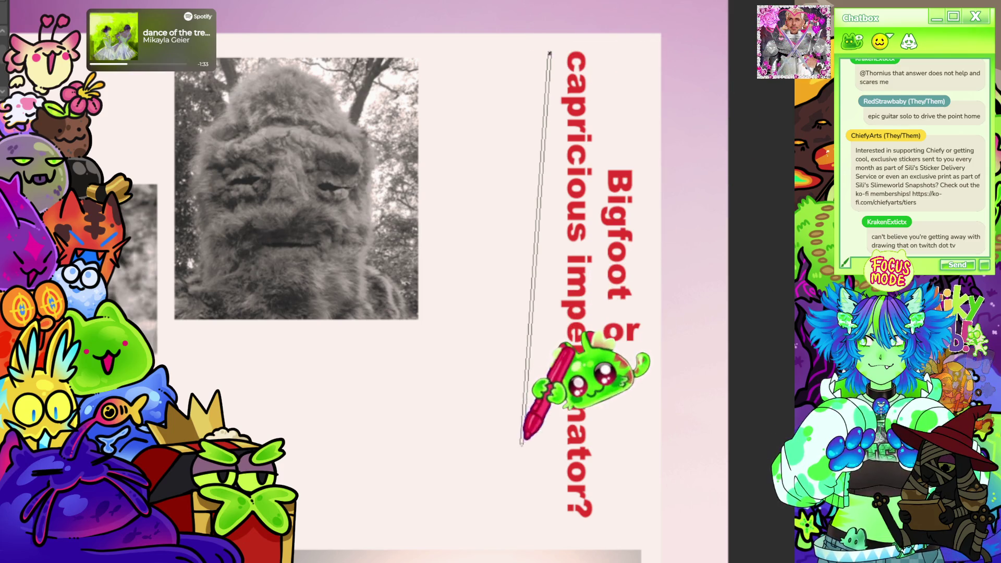
mouse_move(549, 52)
left_mouse_down()
mouse_move(559, 528)
mouse_move(552, 496)
mouse_move(549, 532)
left_mouse_up()
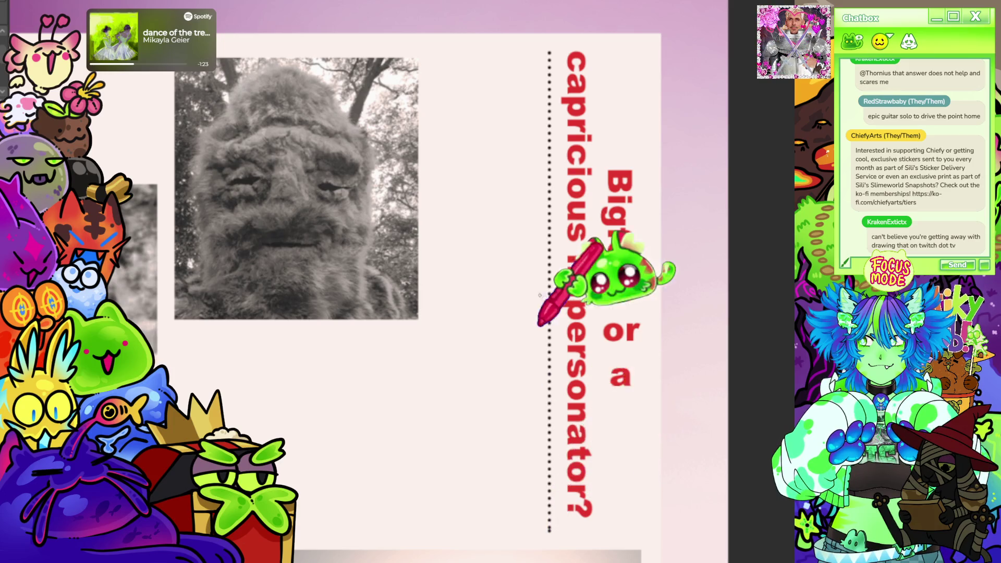
scroll(539, 295, "down", 5)
scroll(540, 240, "up", 3)
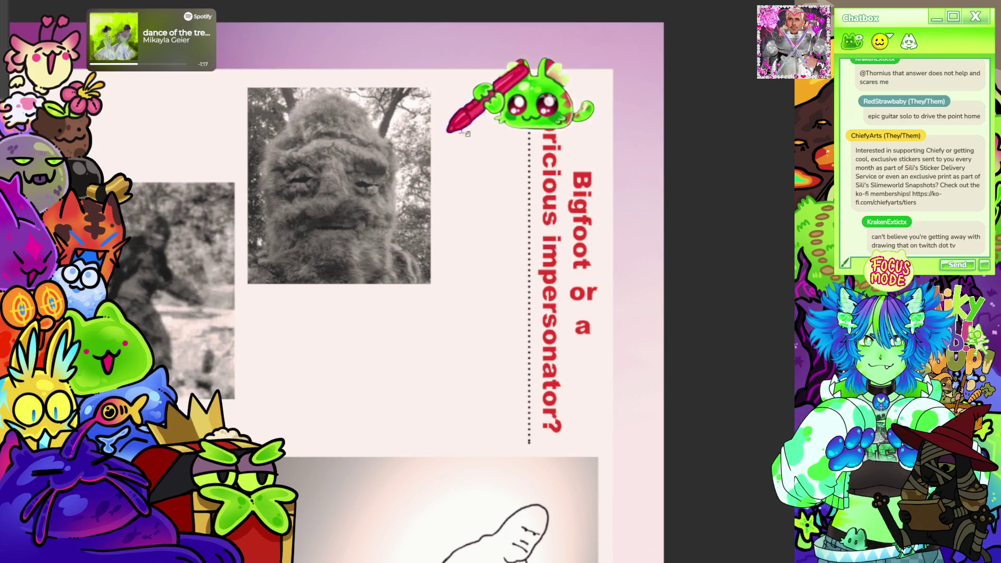
left_click(502, 95)
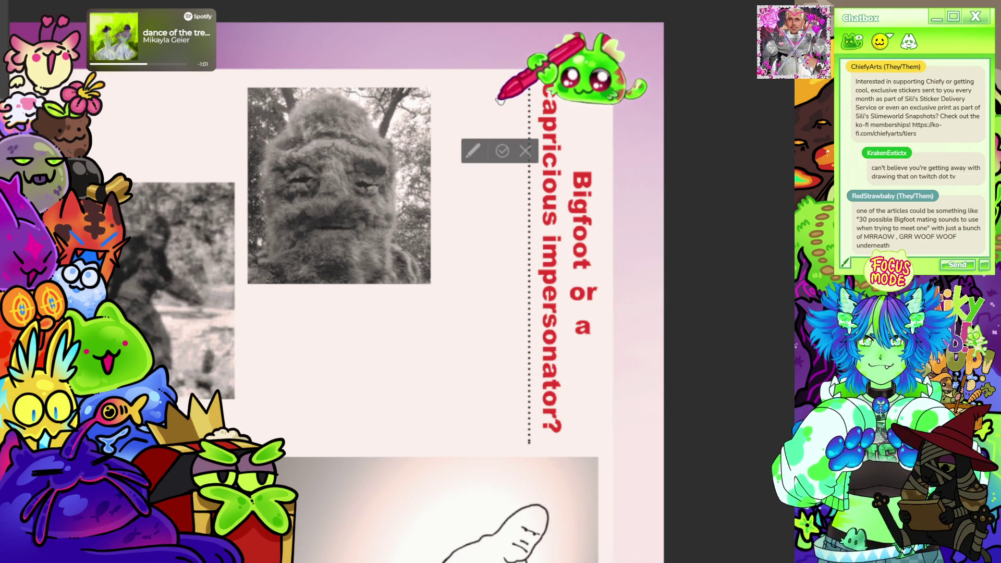
- Start a text entry left of the headline, then cancel the empty entry
key("Return")
left_click(500, 98)
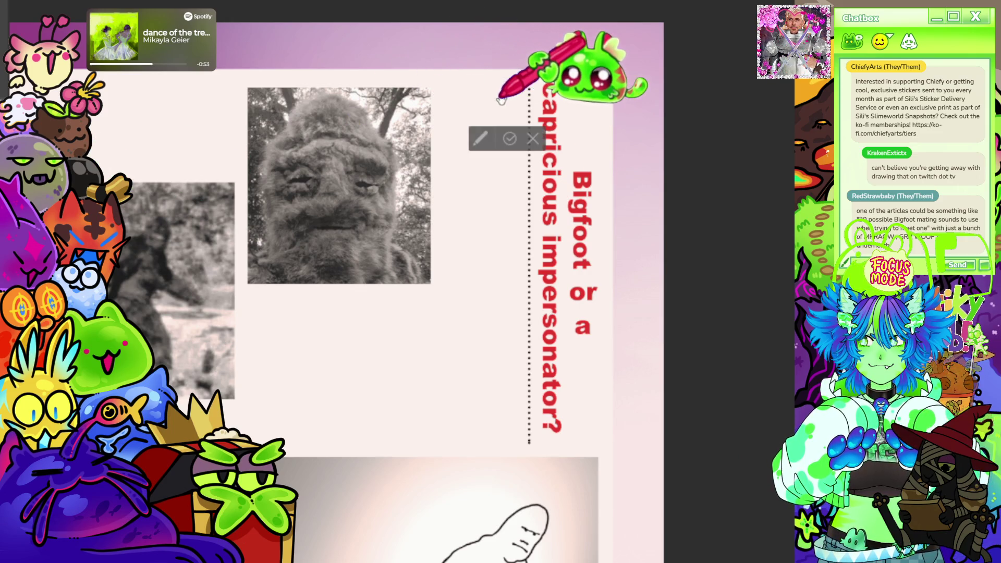
left_click(510, 97)
- Type the paragraph about a shaman in animal skins sparking sasquatch sighting investigations, and commit it
left_click(508, 97)
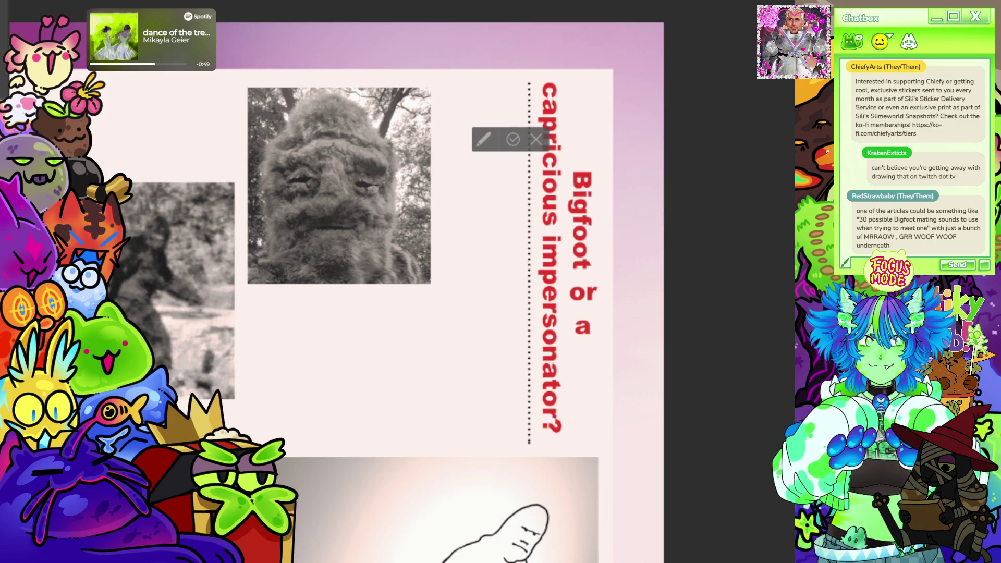
type("A sham")
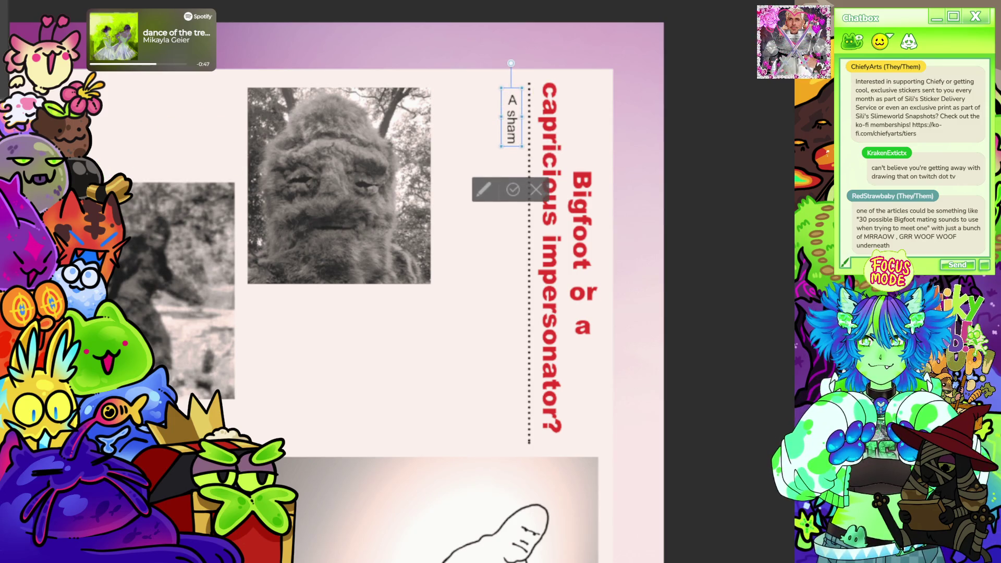
type("an clad in animal skins w")
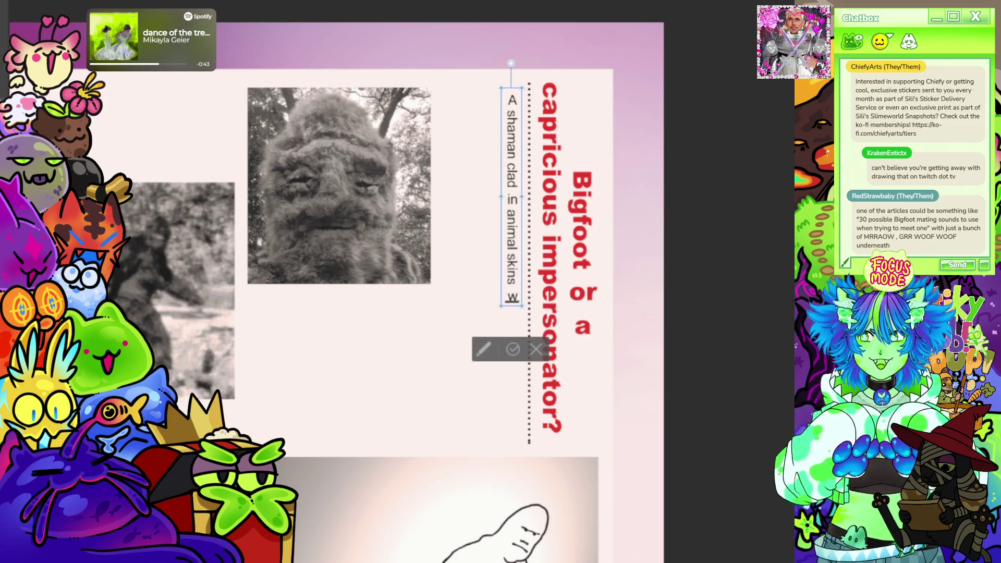
type("as")
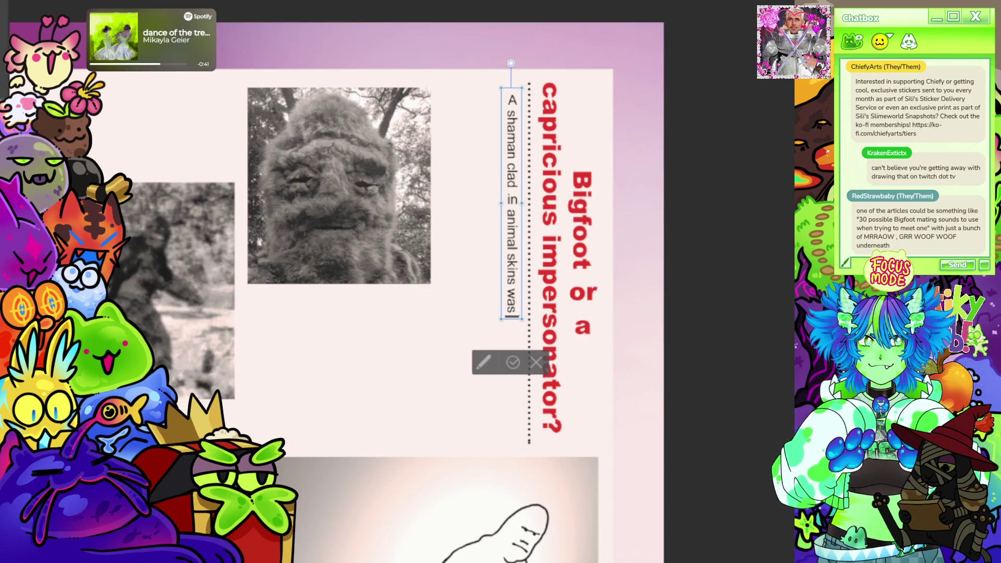
type(" spotted in the")
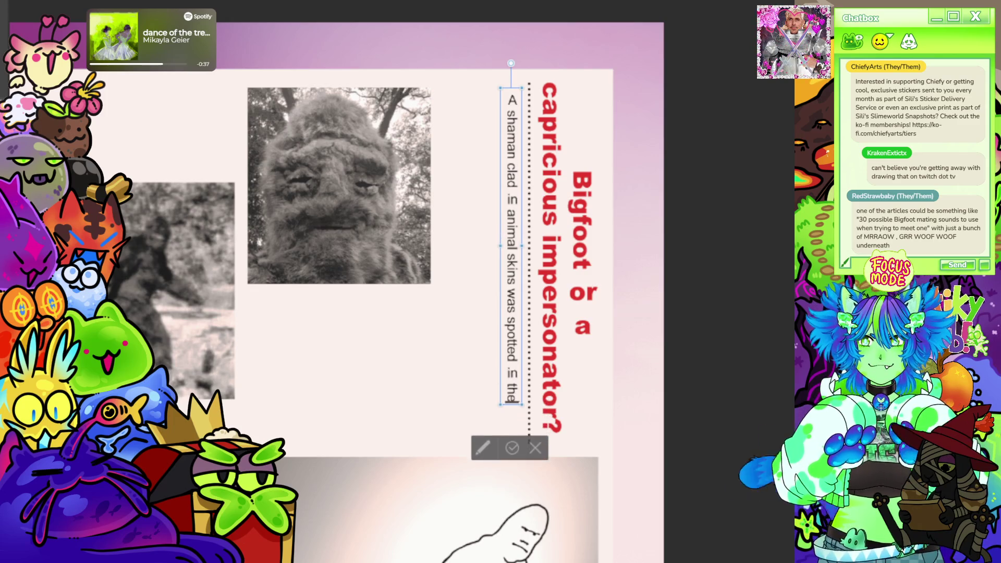
type(" hills of")
type(" North Carl")
type("o")
type("a, sparking")
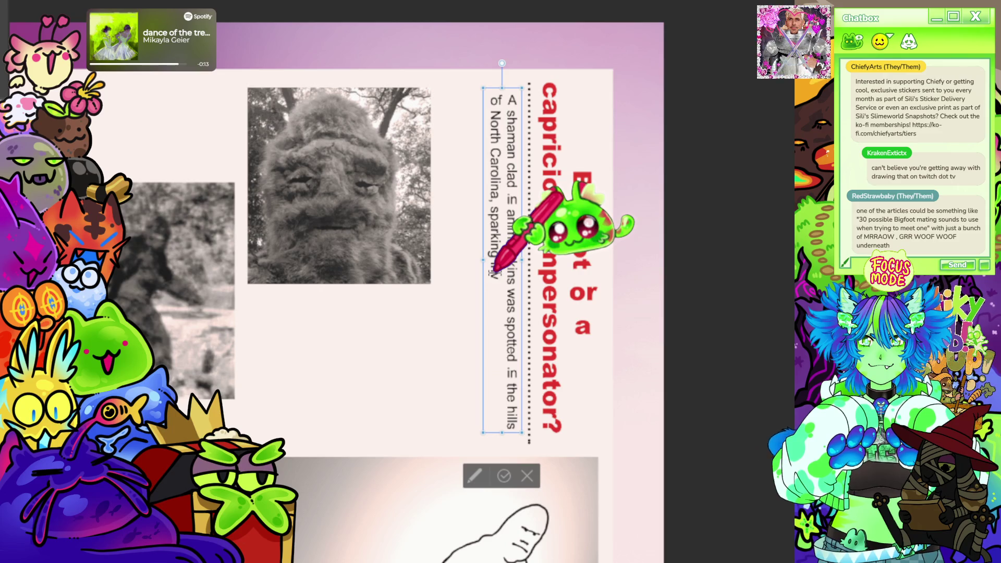
type("igations a")
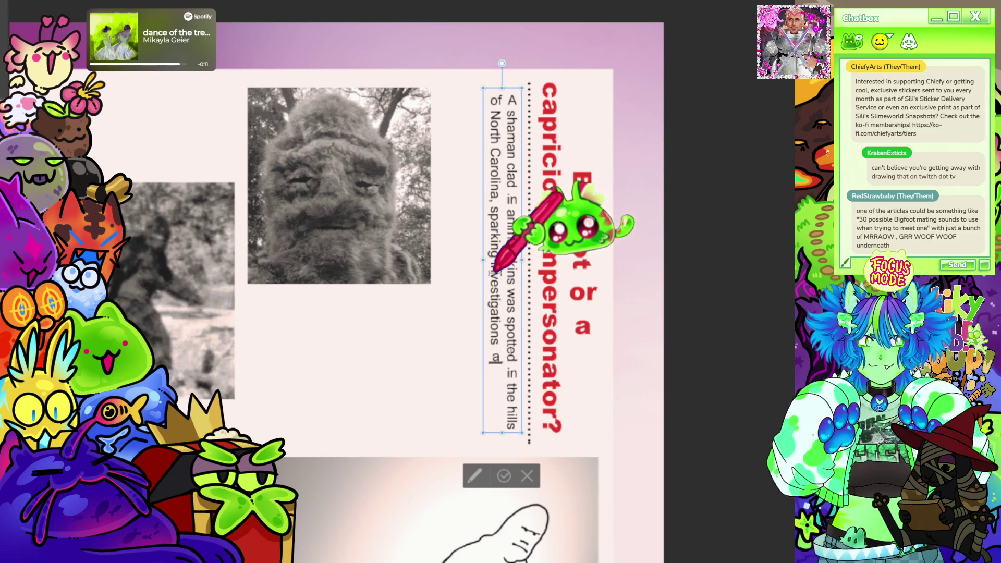
type("s to whether")
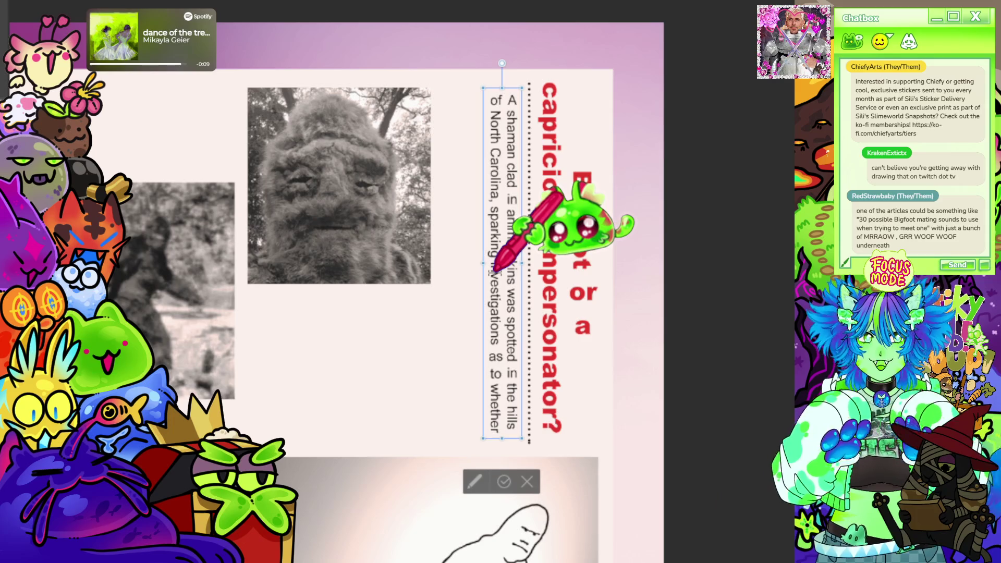
type(" it w")
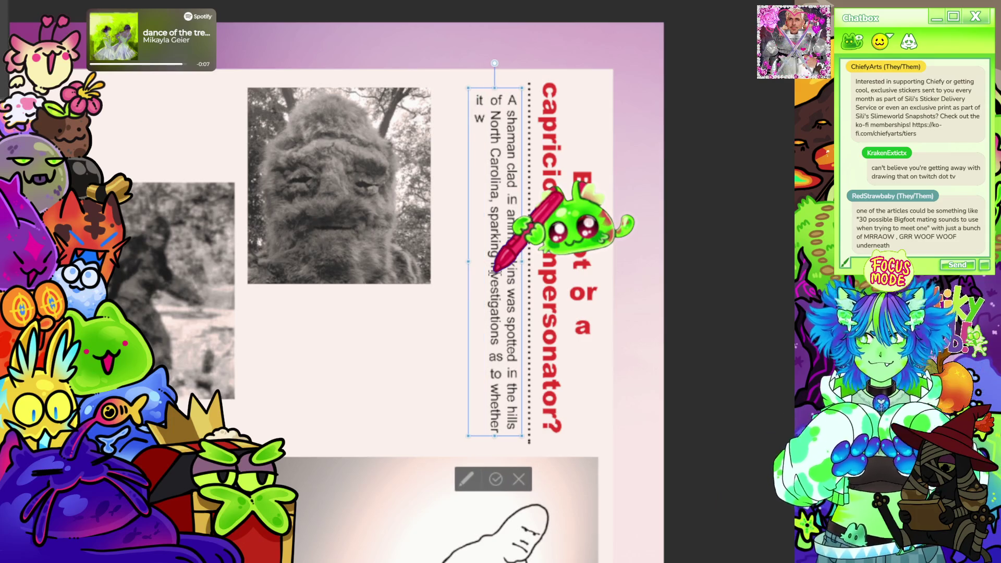
type("as a true")
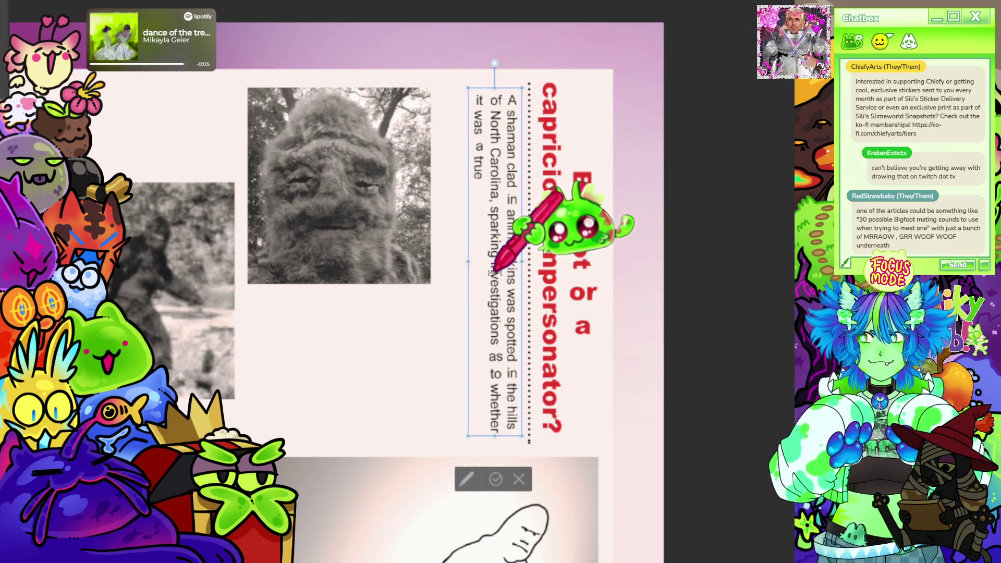
type(" sighting of the")
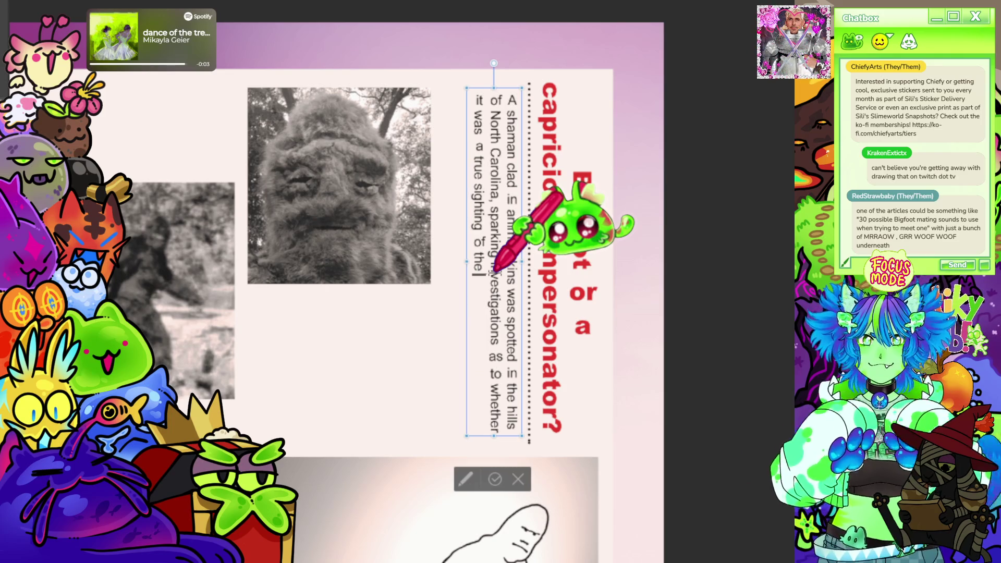
type(" fabled sasquatch.")
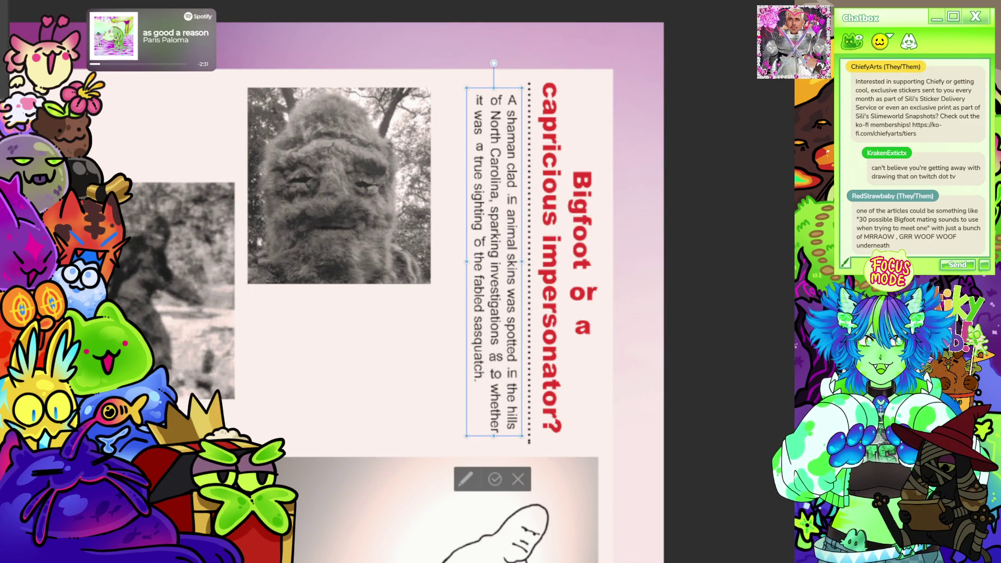
left_click(495, 479)
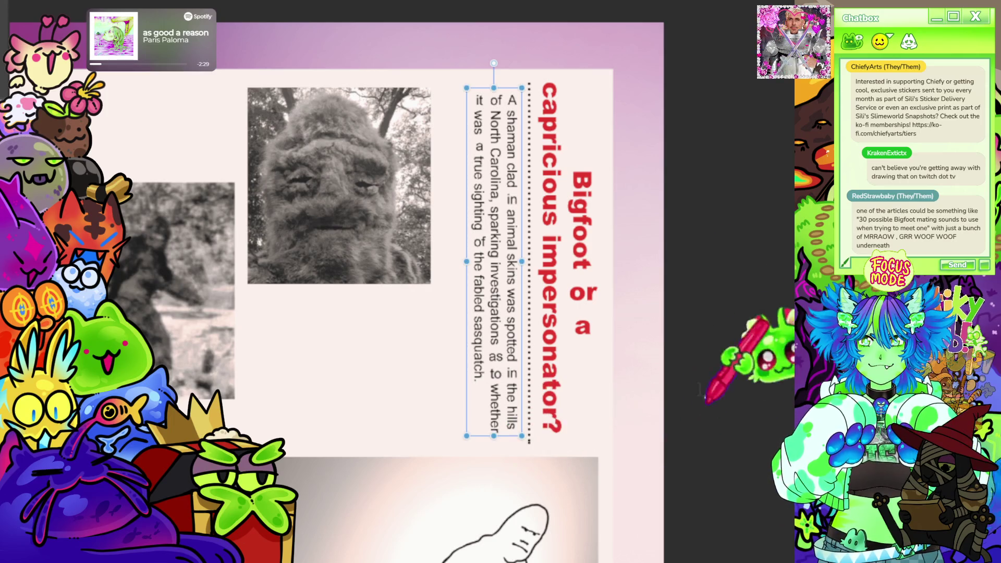
- Nudge the top Bigfoot photo right, toward the new body text
scroll(701, 391, "down", 3)
scroll(521, 219, "up", 4)
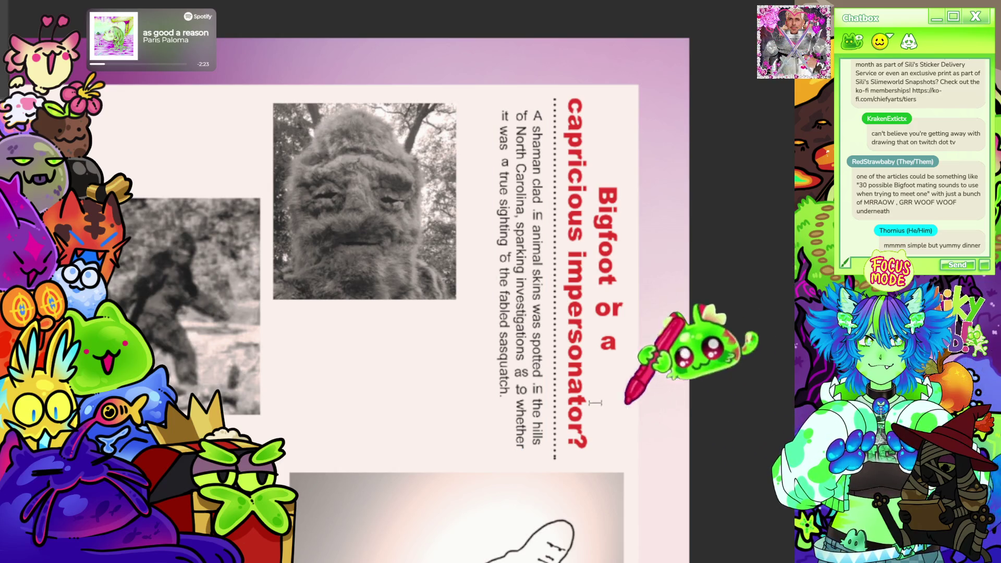
left_click_drag(474, 376, 514, 375)
scroll(487, 315, "down", 4)
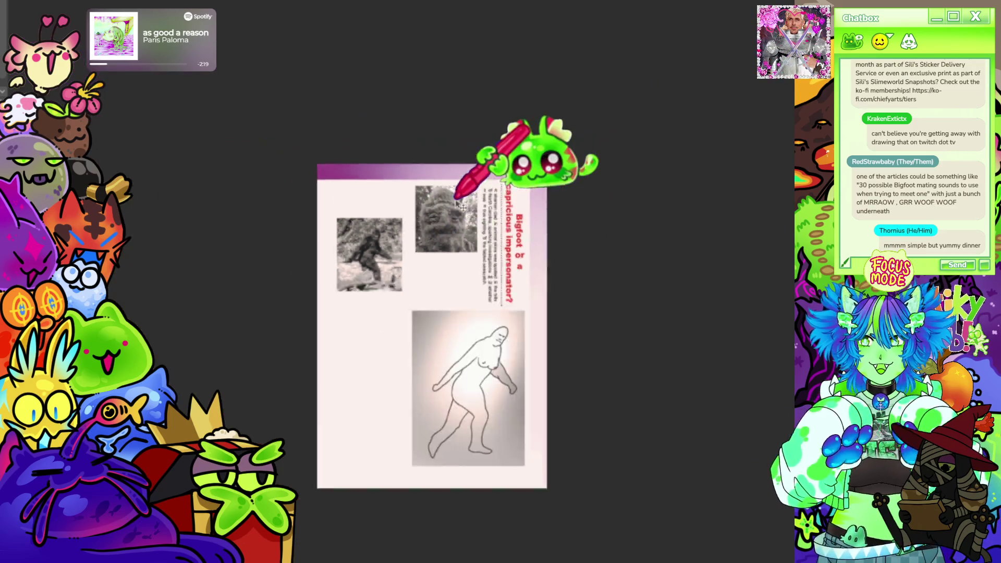
scroll(483, 182, "up", 4)
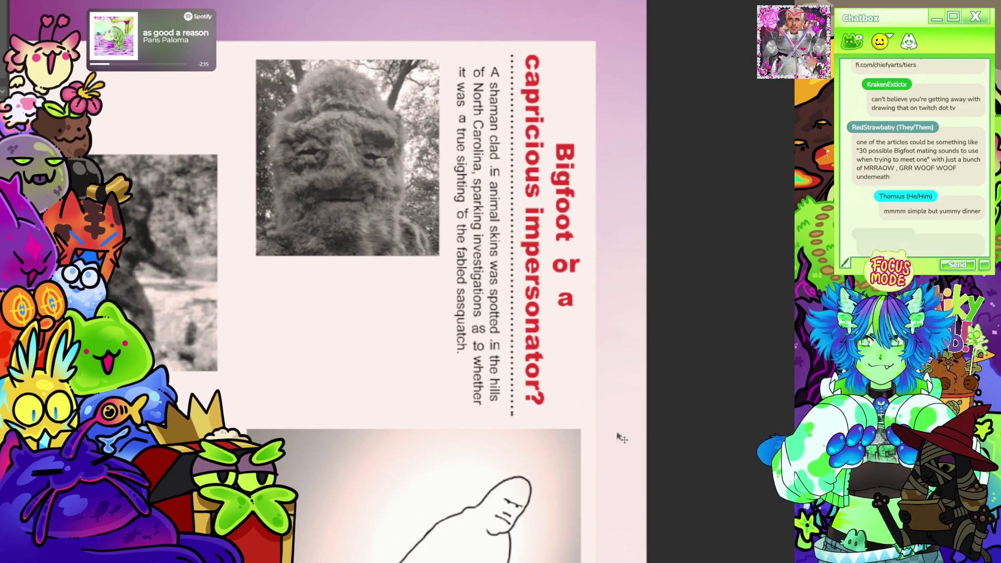
scroll(605, 401, "down", 4)
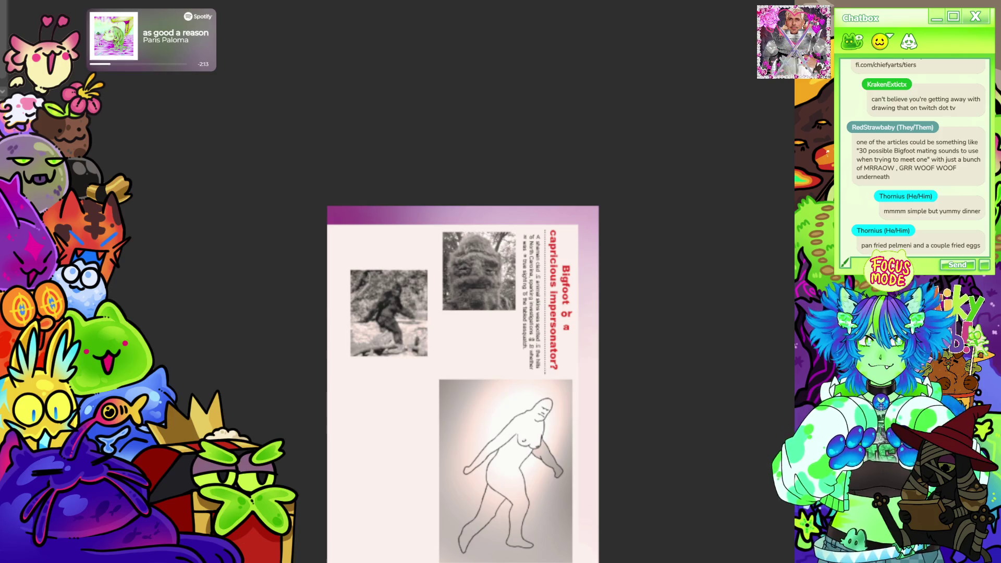
scroll(520, 304, "up", 2)
scroll(520, 304, "down", 3)
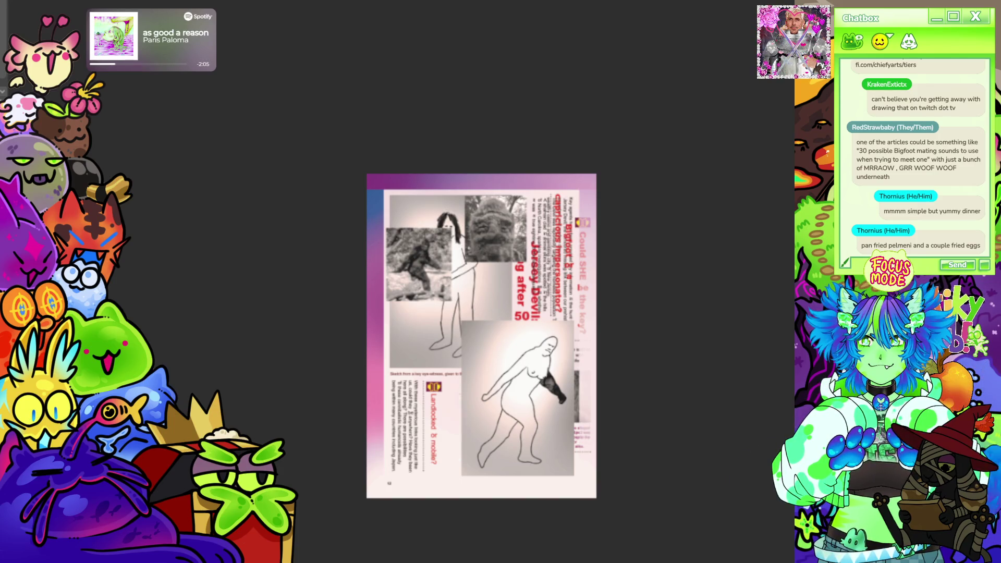
scroll(438, 393, "up", 5)
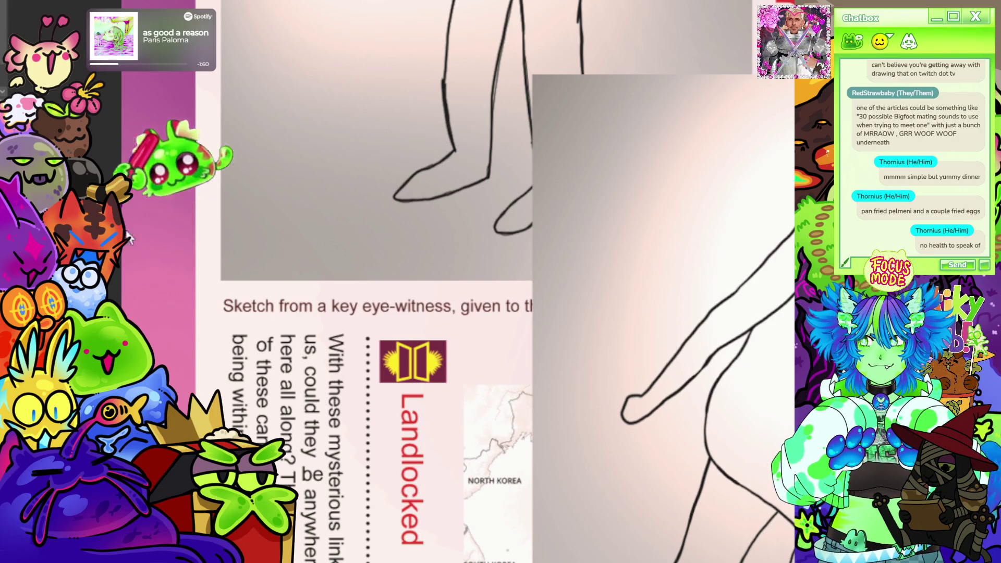
- Zoom in and out around the Bigfoot sketch to inspect the page layout
scroll(468, 262, "down", 2)
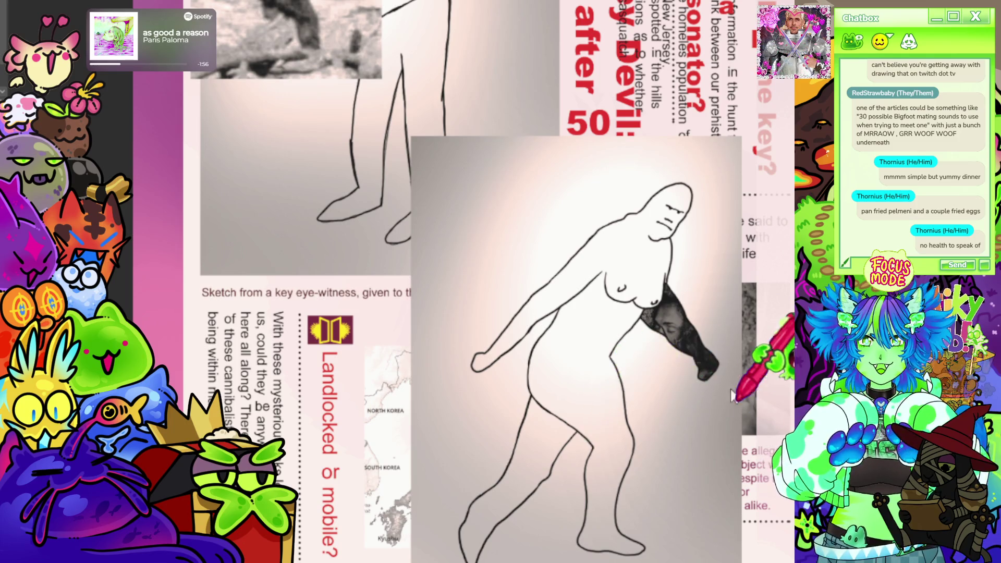
scroll(711, 330, "up", 2)
scroll(712, 331, "up", 4)
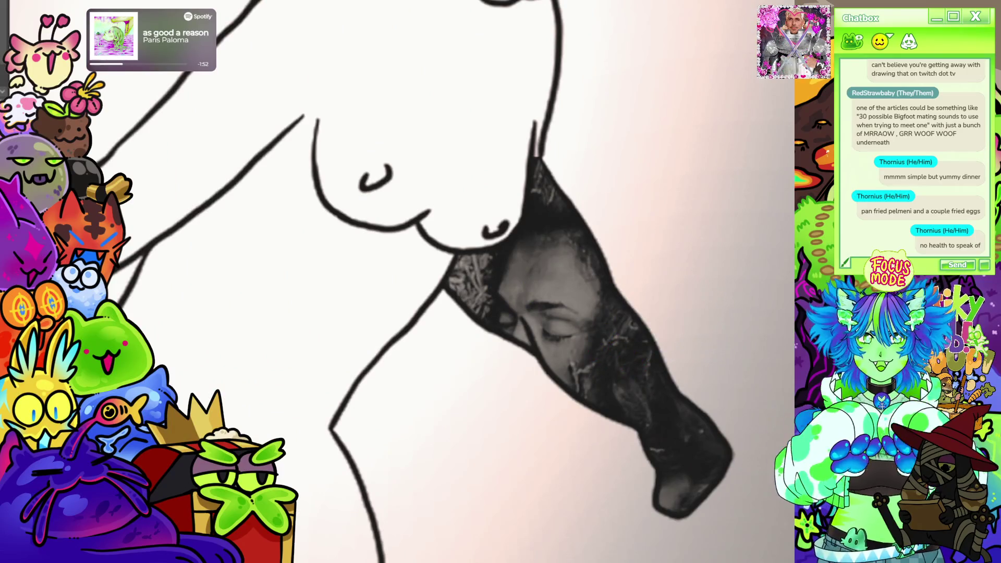
scroll(607, 334, "down", 7)
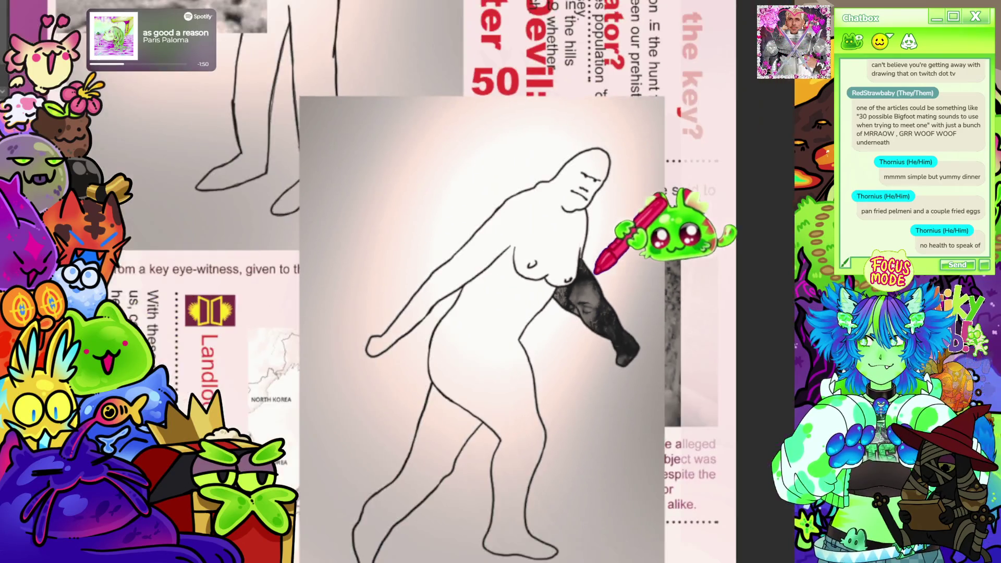
scroll(585, 105, "up", 1)
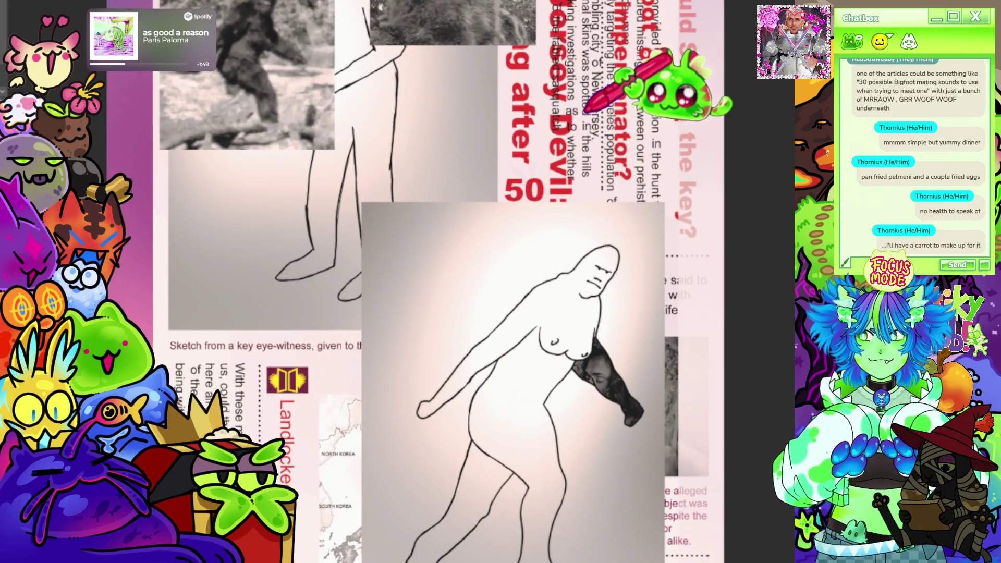
scroll(615, 157, "up", 2)
scroll(604, 380, "down", 3)
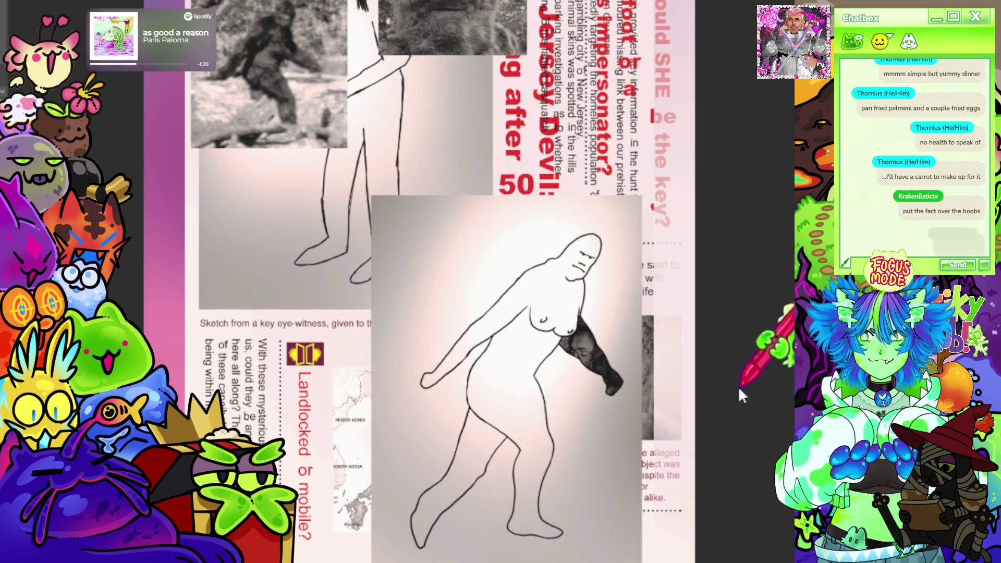
scroll(696, 385, "down", 5)
scroll(558, 393, "up", 5)
scroll(559, 393, "up", 3)
scroll(558, 418, "down", 2)
scroll(500, 313, "up", 4)
scroll(501, 313, "down", 5)
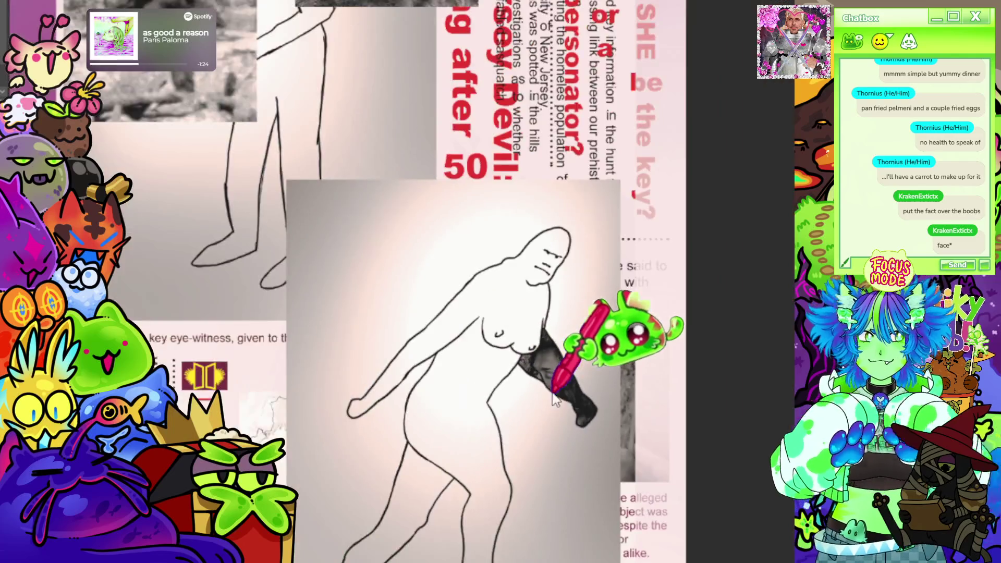
scroll(501, 313, "up", 2)
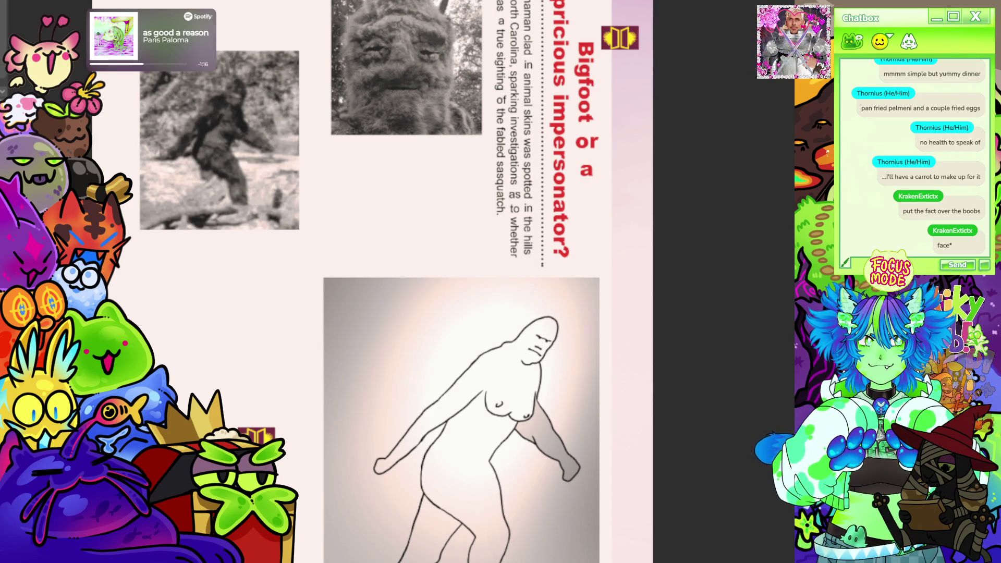
left_click_drag(224, 398, 315, 479)
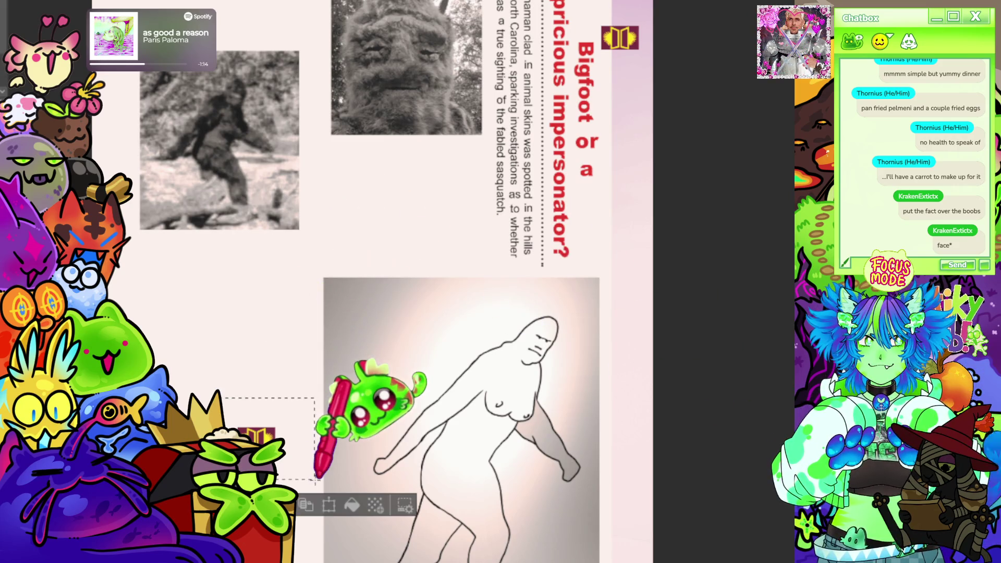
scroll(313, 347, "down", 3)
scroll(545, 295, "up", 4)
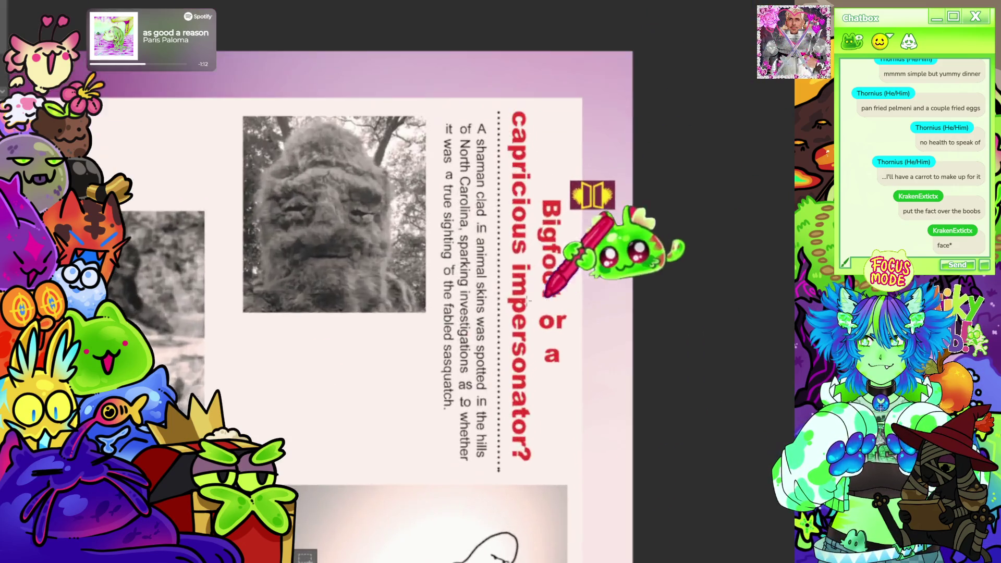
scroll(545, 295, "down", 3)
scroll(524, 188, "up", 3)
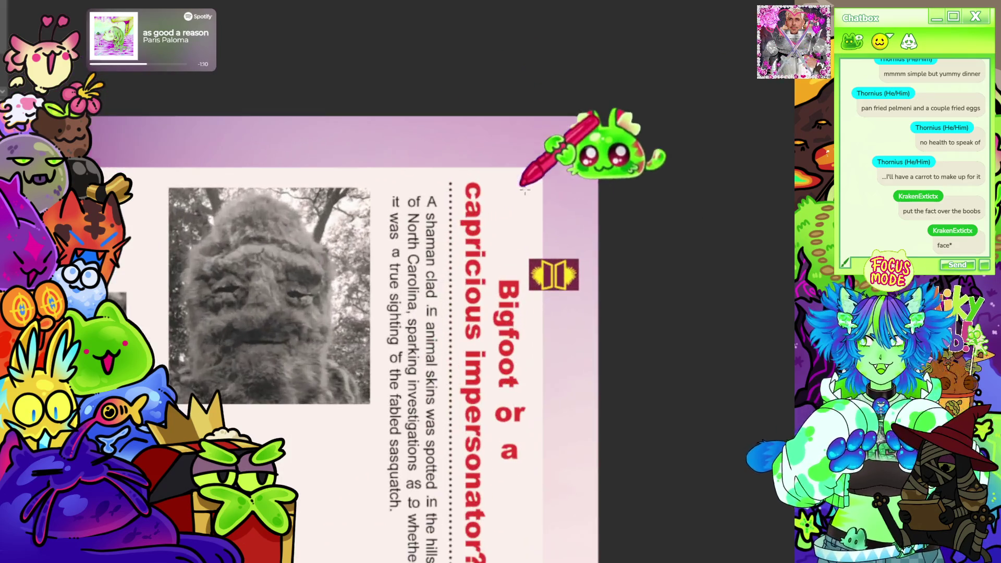
scroll(604, 257, "up", 3)
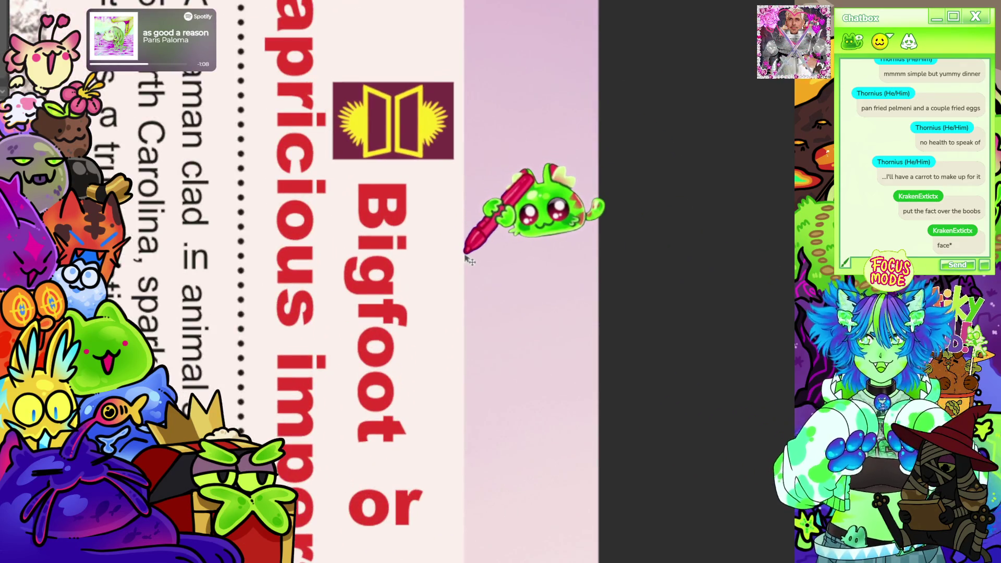
scroll(469, 245, "down", 3)
scroll(516, 204, "down", 3)
scroll(398, 212, "up", 3)
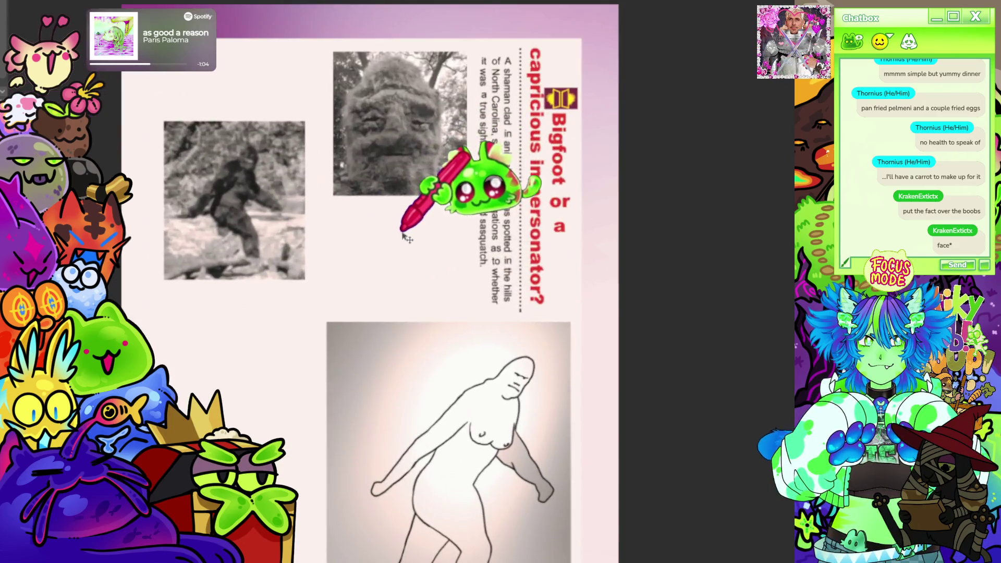
scroll(406, 238, "down", 2)
scroll(447, 156, "up", 3)
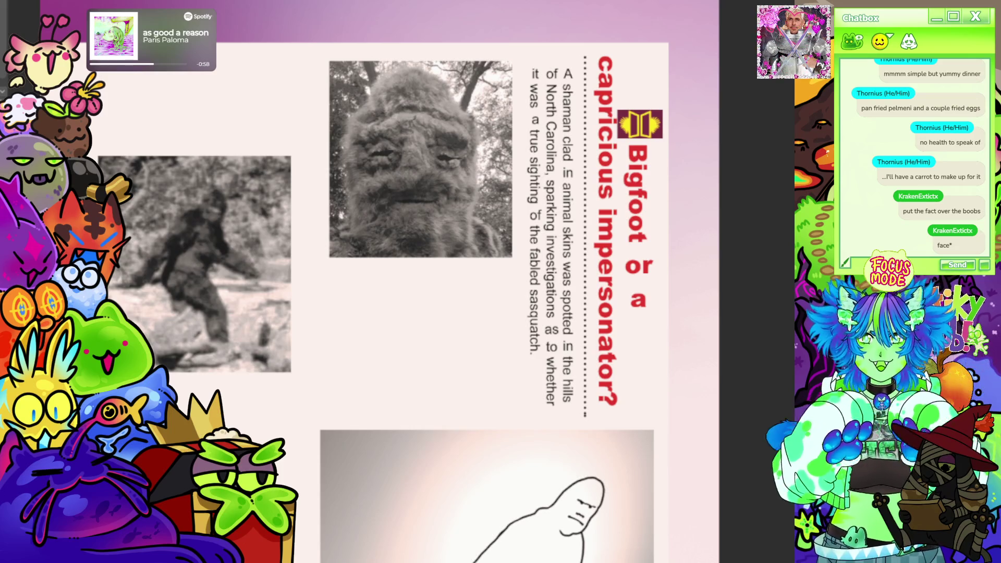
left_click(552, 251)
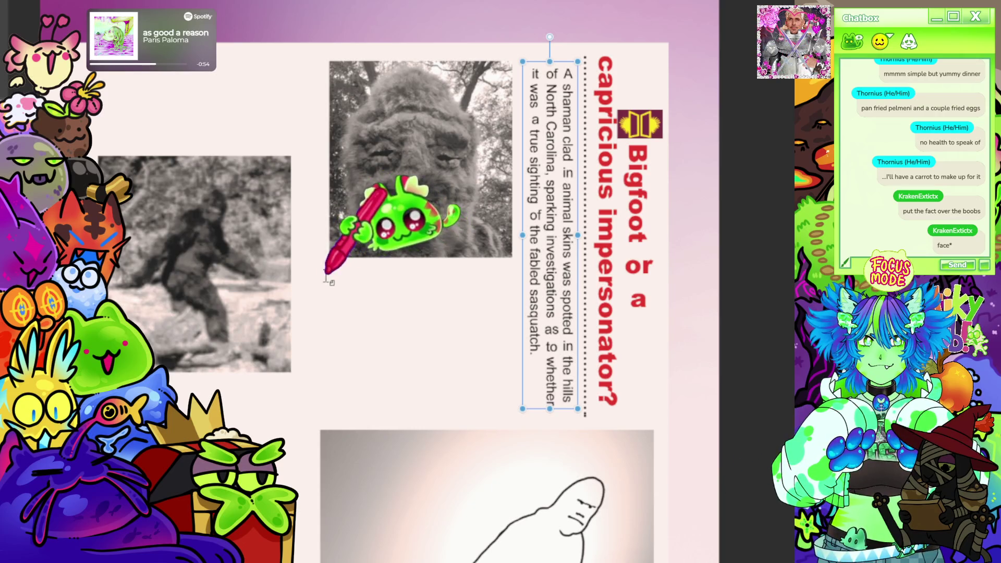
- Type the first caption paragraph about the claimed human shaman wearing animal skins, and nudge the box up
left_click(325, 279)
type("A")
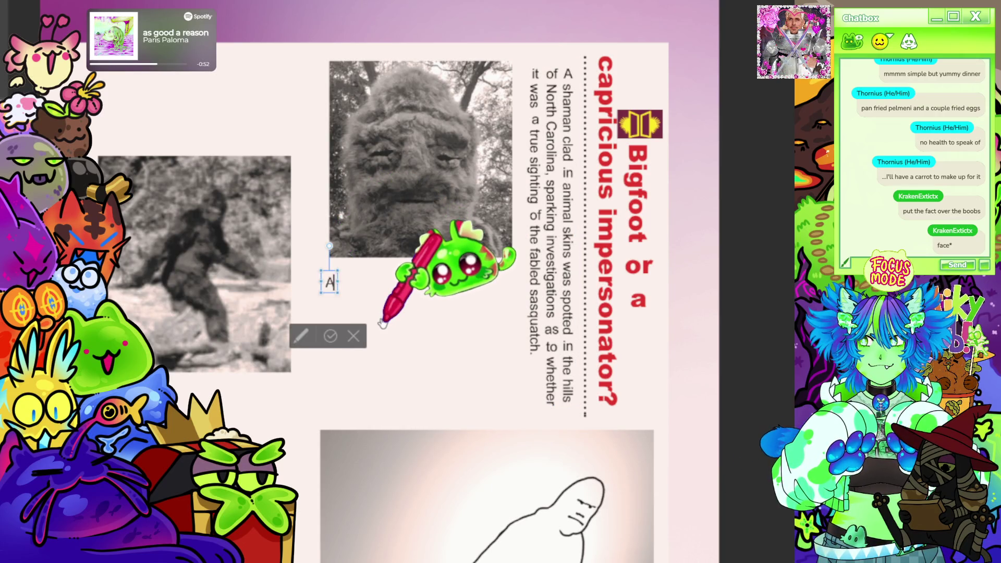
type(" sham")
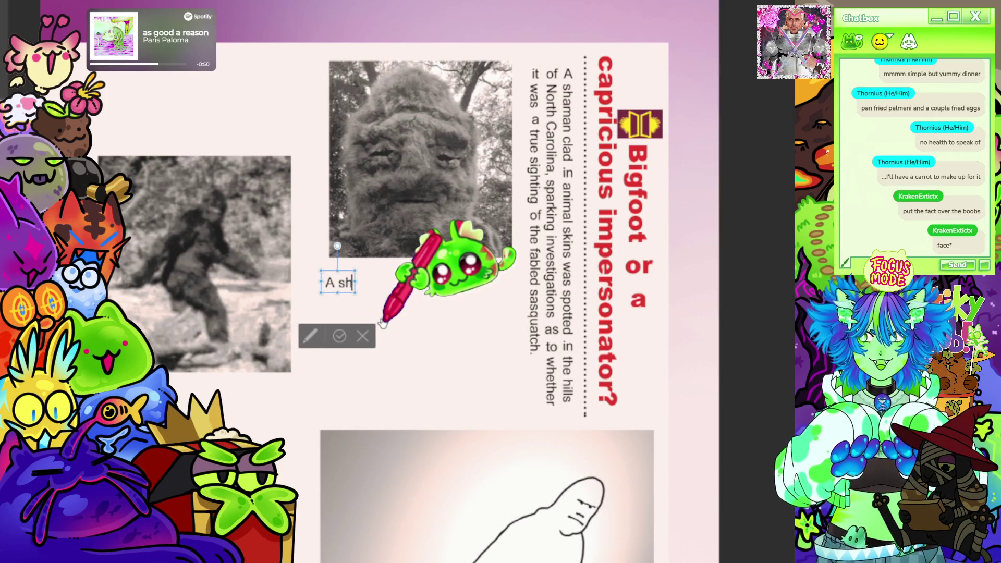
key("BackSpace")
key("BackSpace")
key("BackSpace")
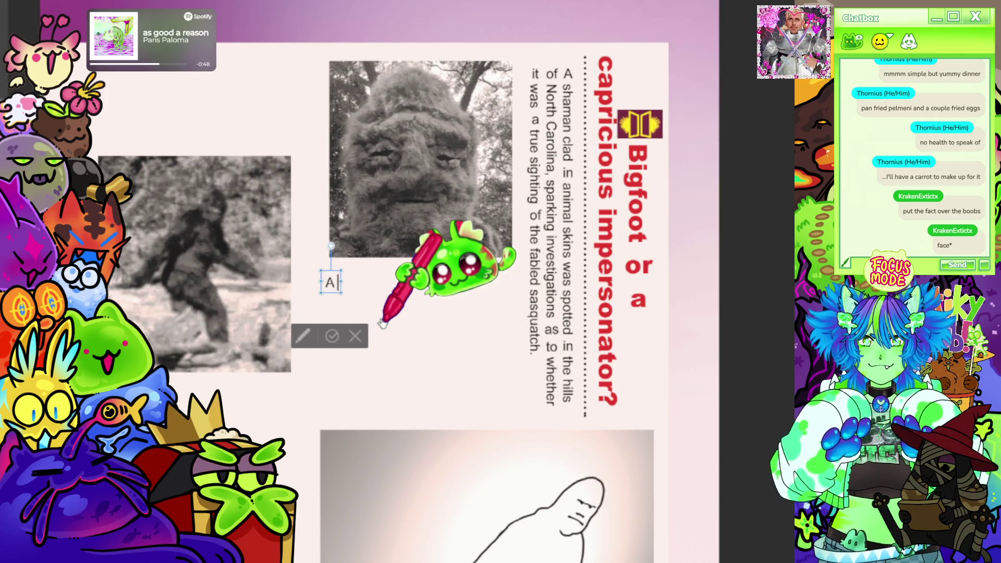
type("Itwas claim")
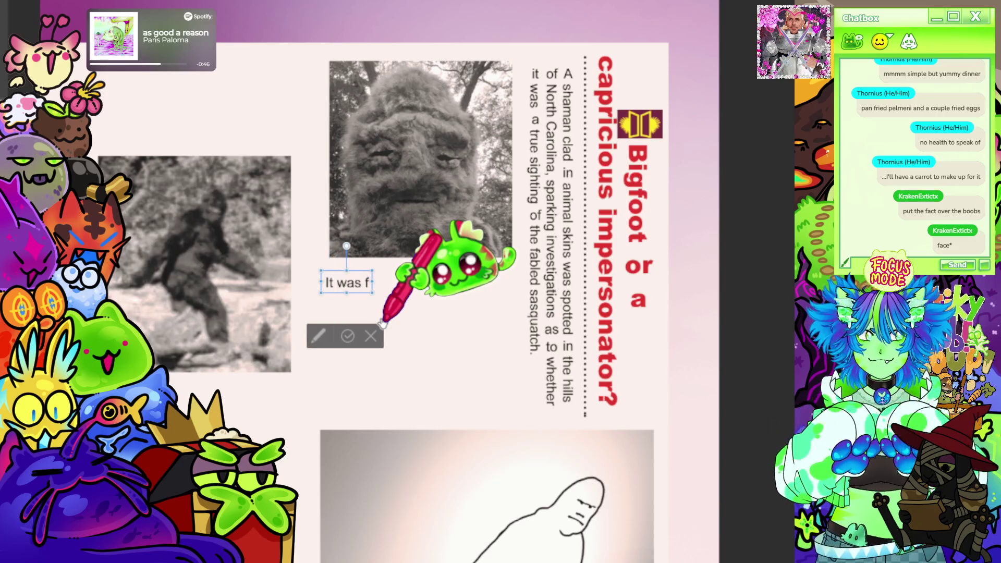
type("ed that the ")
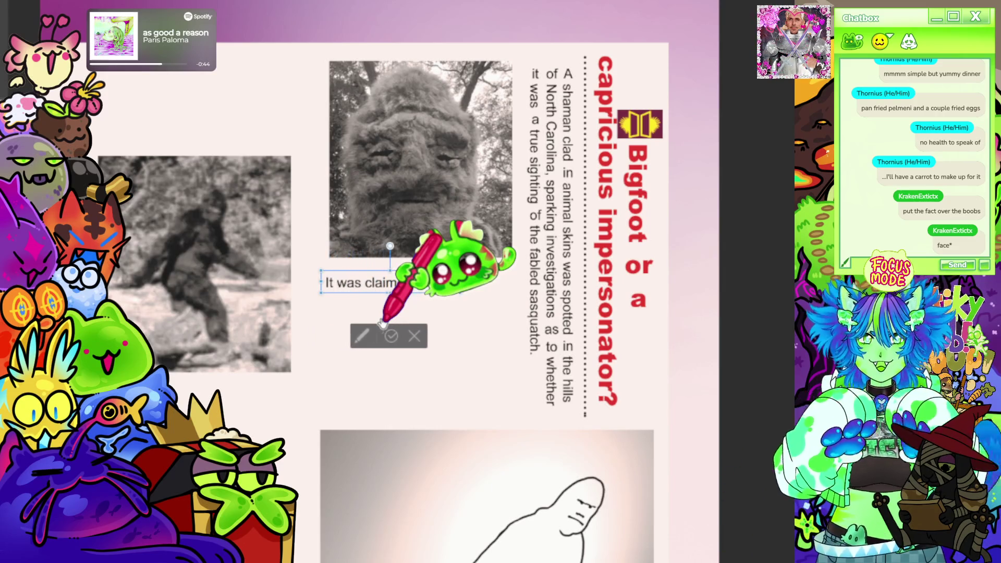
type("sign")
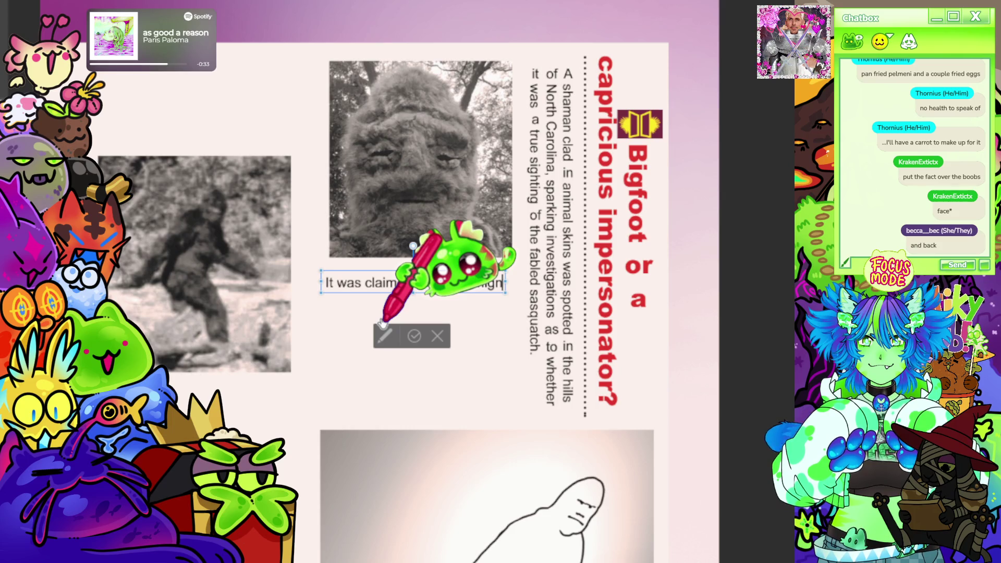
type("human shaman")
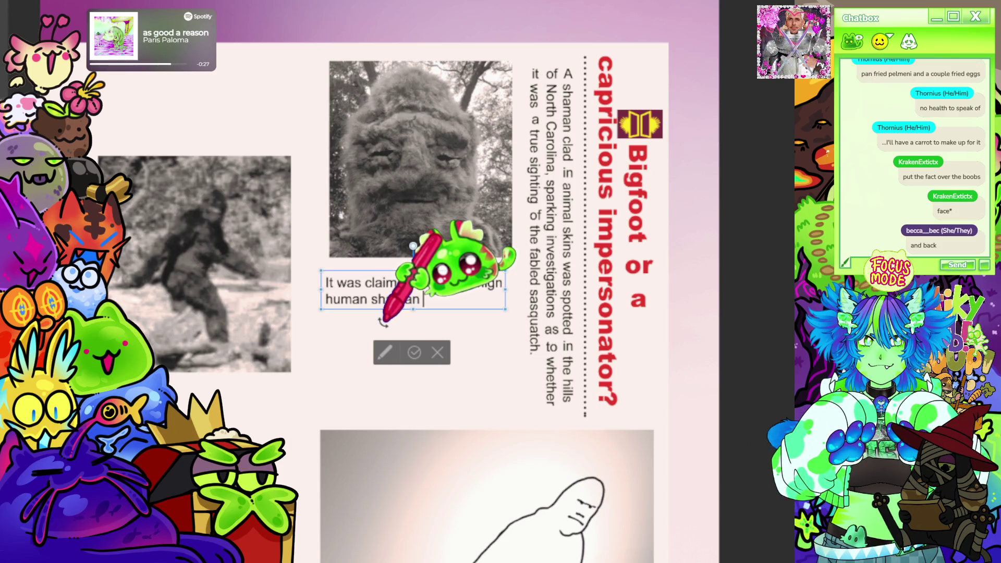
type("the bigfoot spotted repeated this claim.")
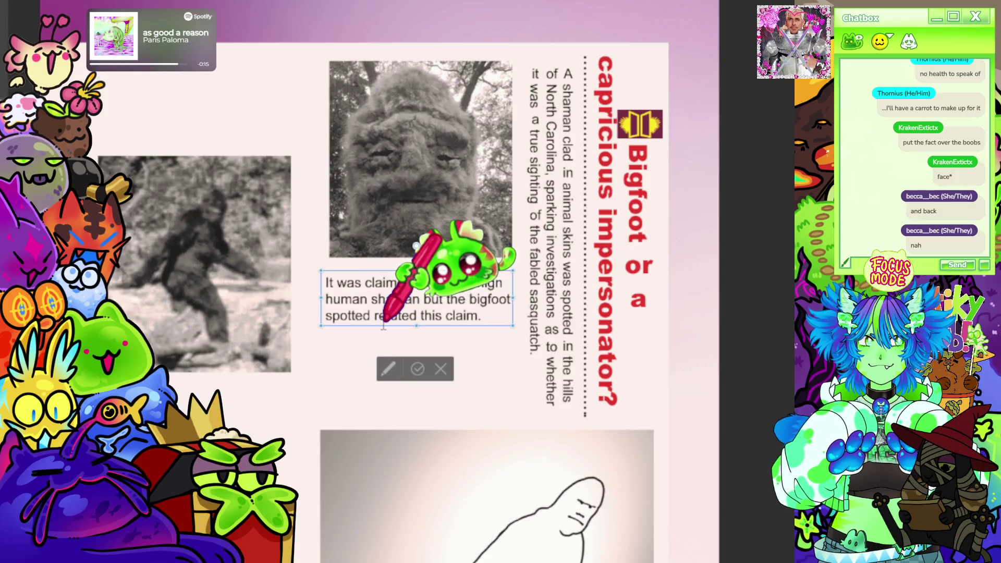
left_click(425, 299)
type("wearing an")
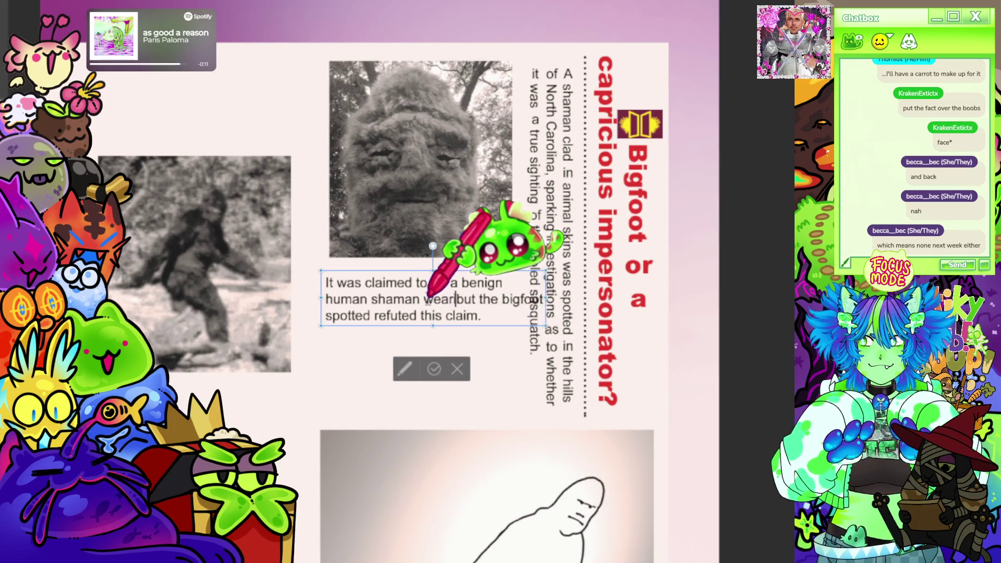
type("imal skins")
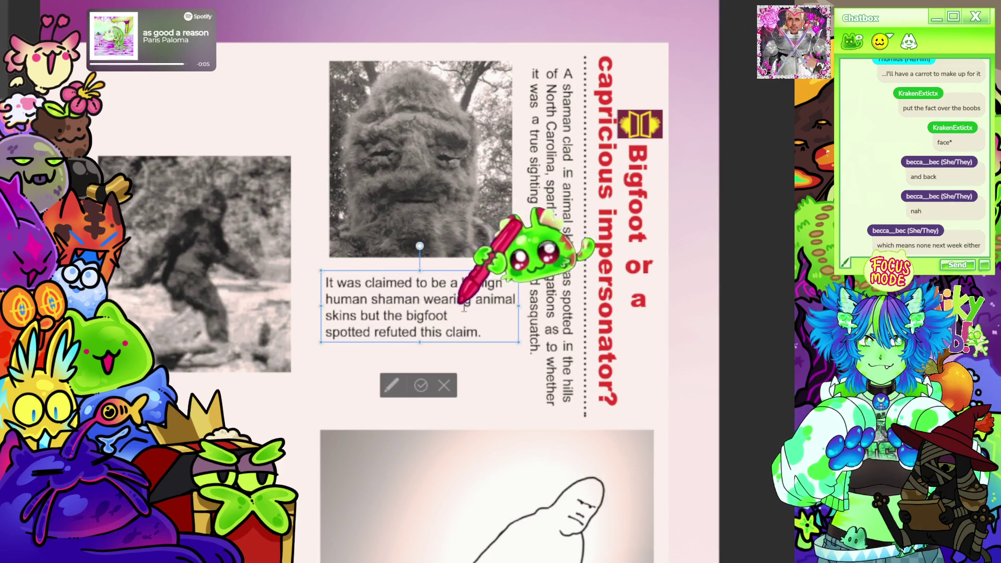
key("BackSpace")
type("r")
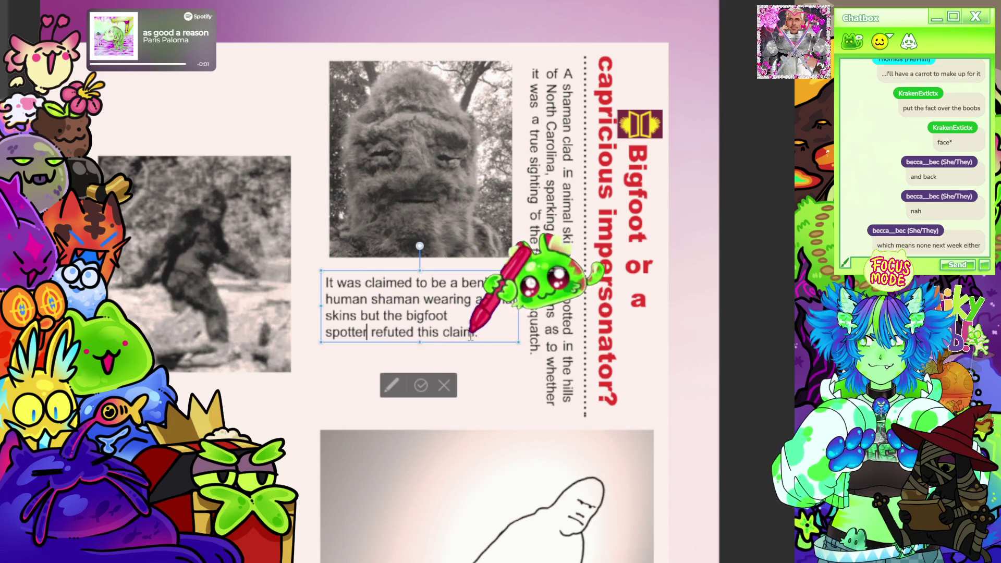
left_click_drag(486, 344, 488, 340)
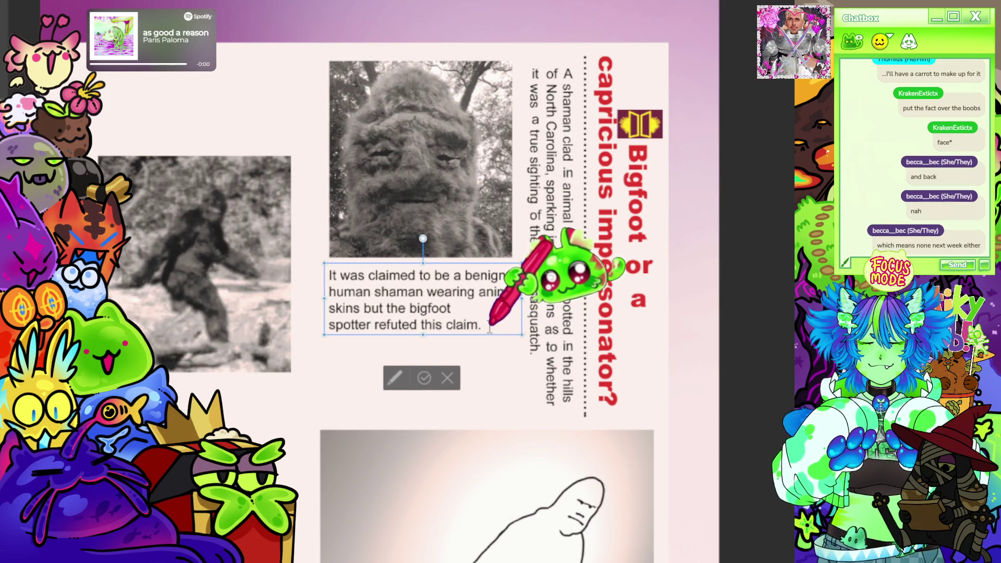
- Add the second paragraph ending 'a whopping 2.4m (8ft).' and commit the caption
key("Return")
type("The shaman stands at 6ft but")
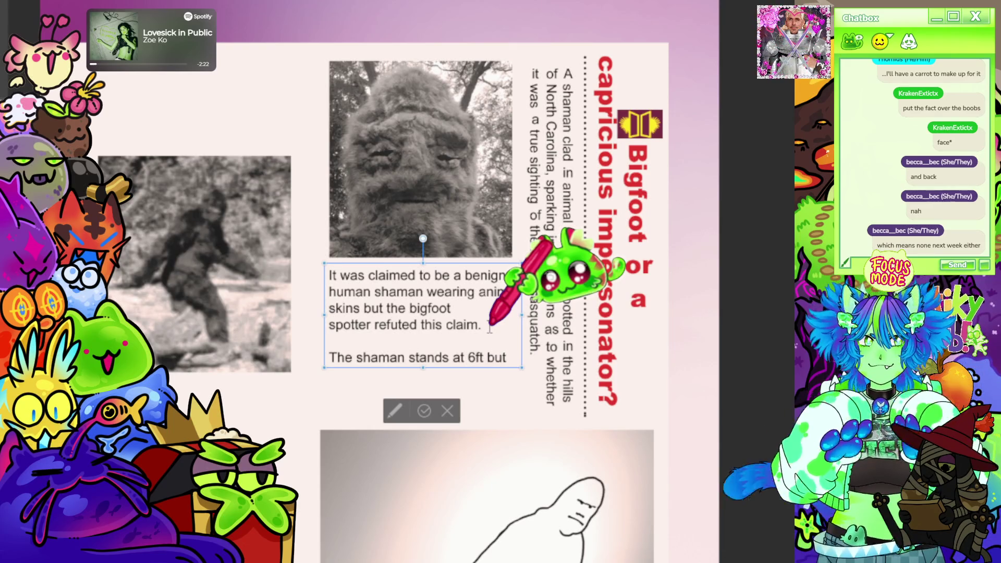
key("Return")
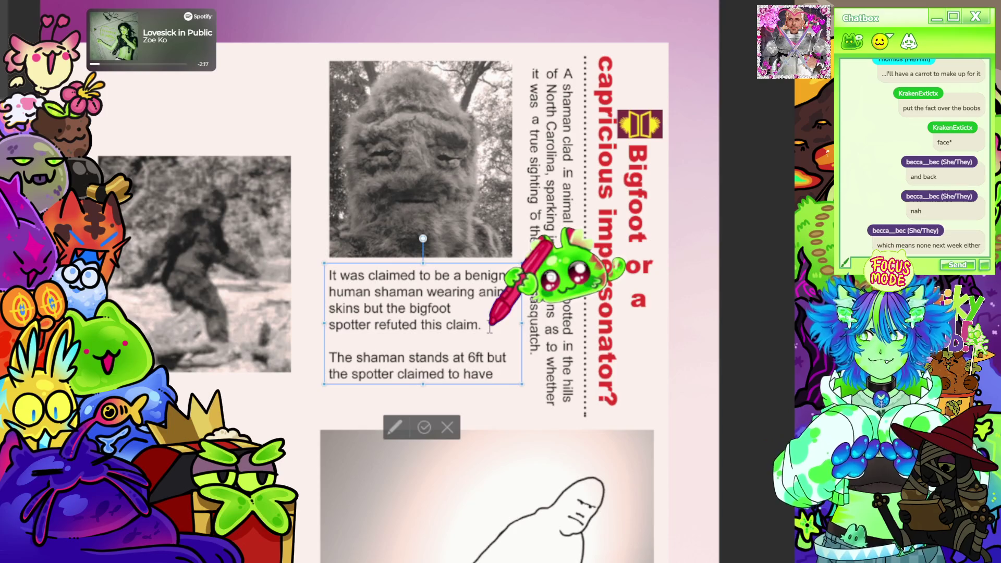
type("n")
key("BackSpace")
key("BackSpace")
key("BackSpace")
type("seen")
key("Return")
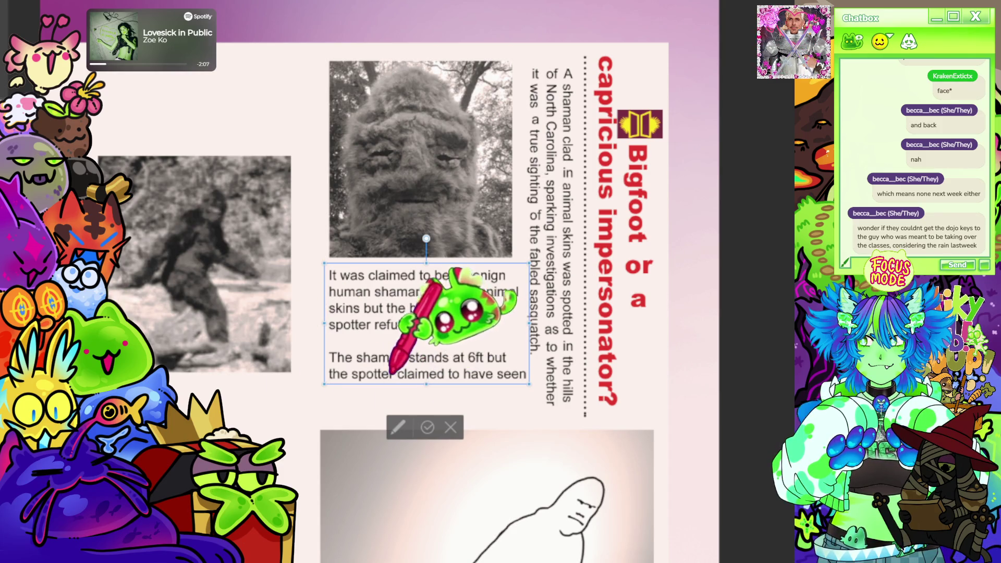
type("a figure standing at")
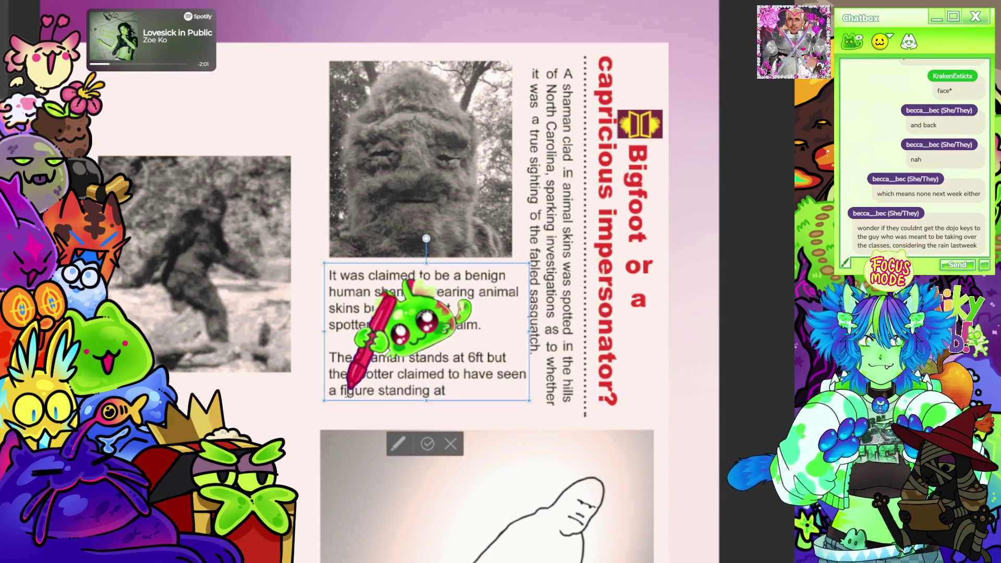
key("BackSpace")
type("the")
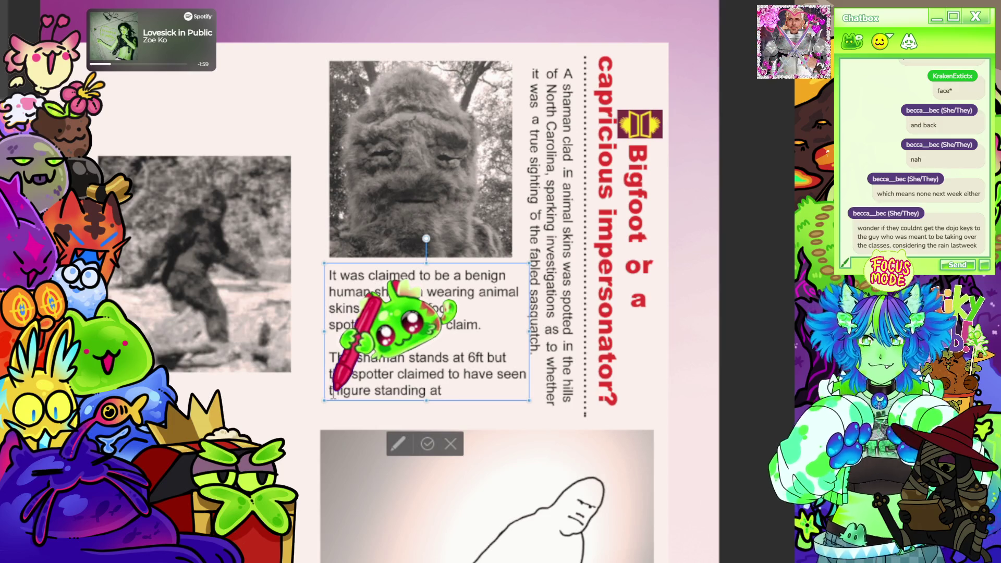
left_click(472, 390)
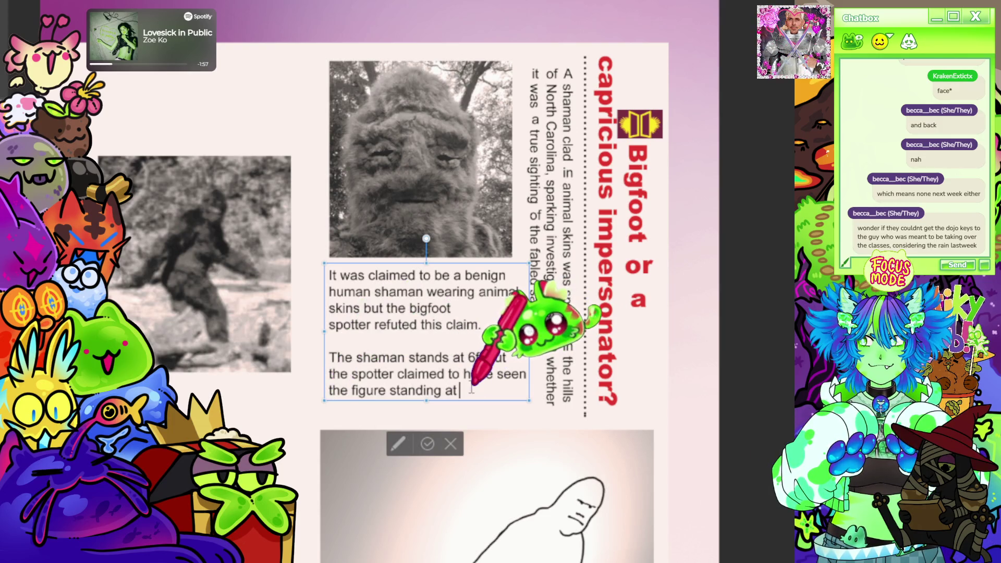
type("whopping ")
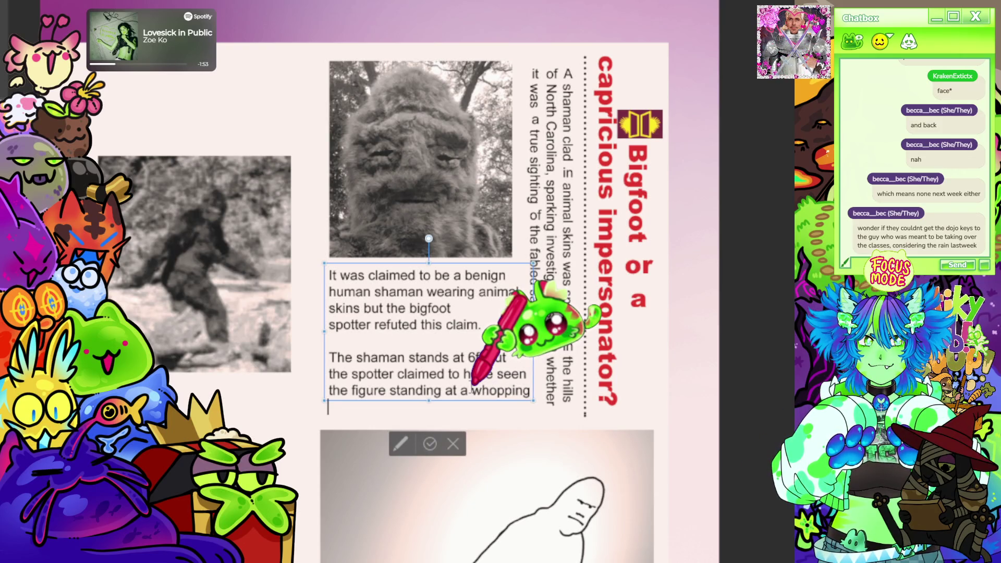
type("2.4m (8ft")
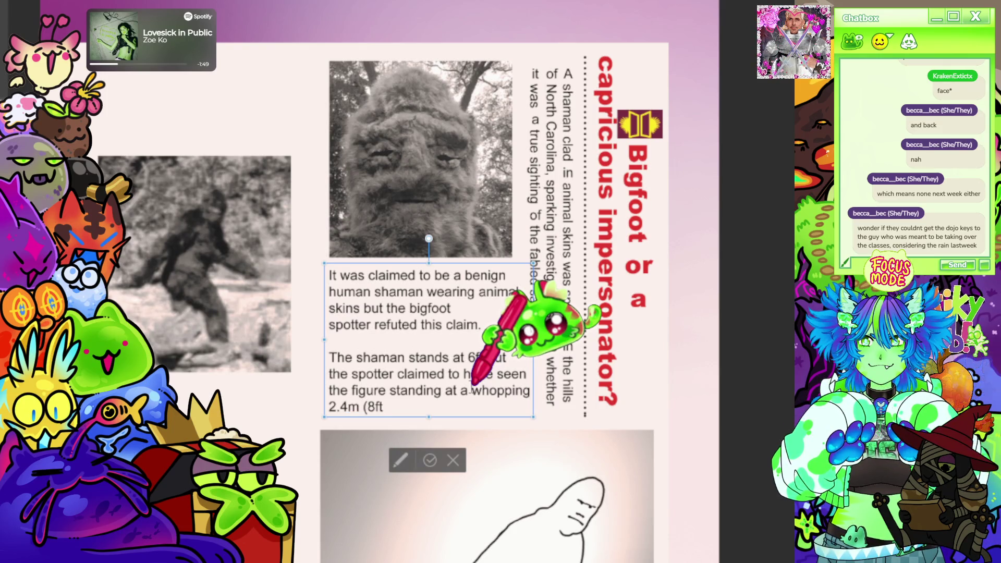
type(").")
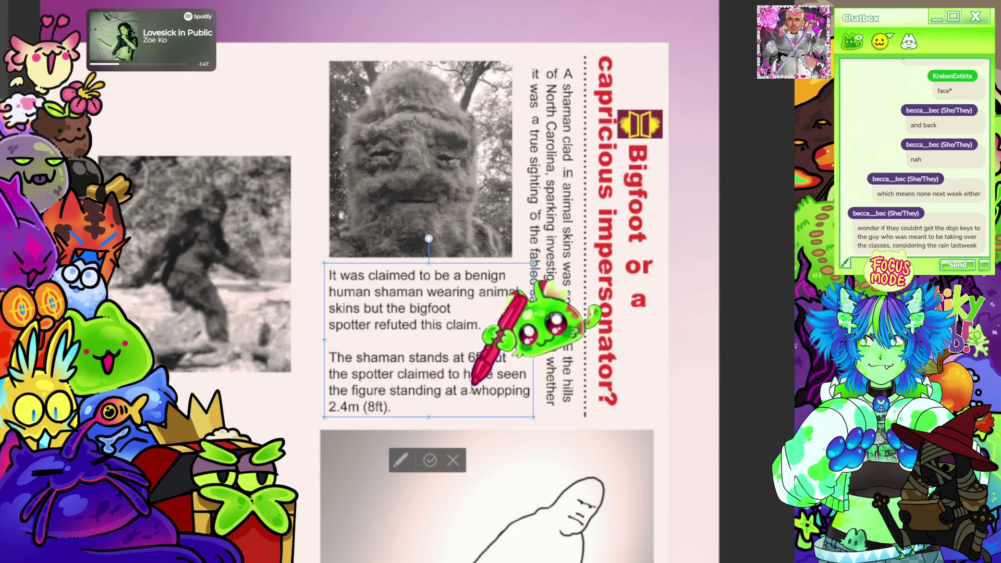
left_click(430, 460)
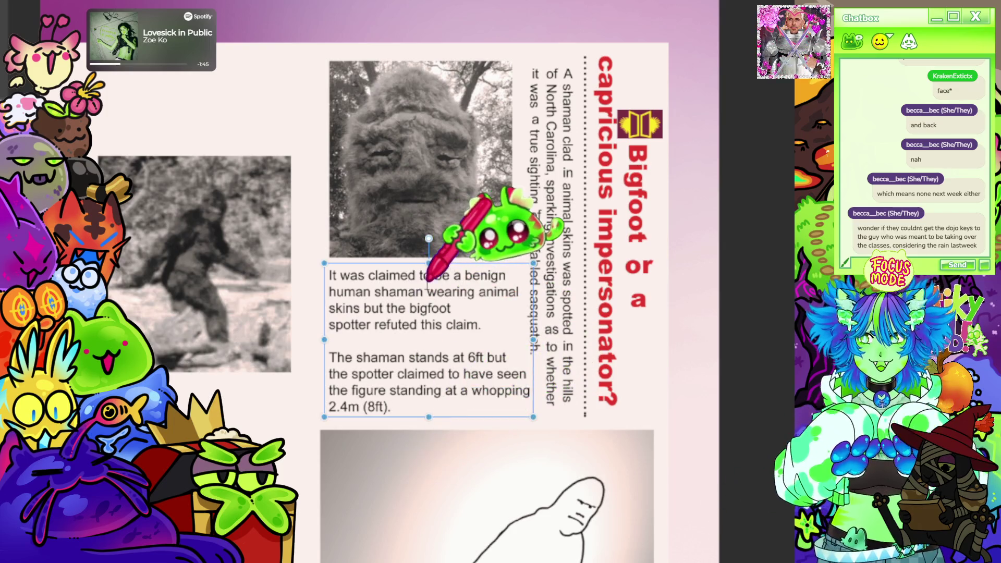
- Finish editing the photo caption and deselect its text box
left_click(561, 237)
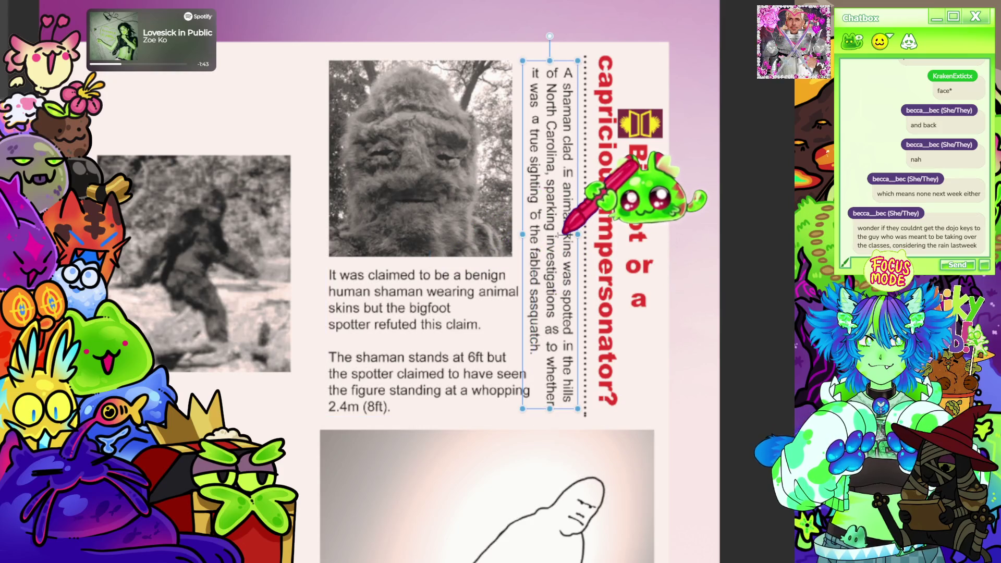
left_click(403, 357)
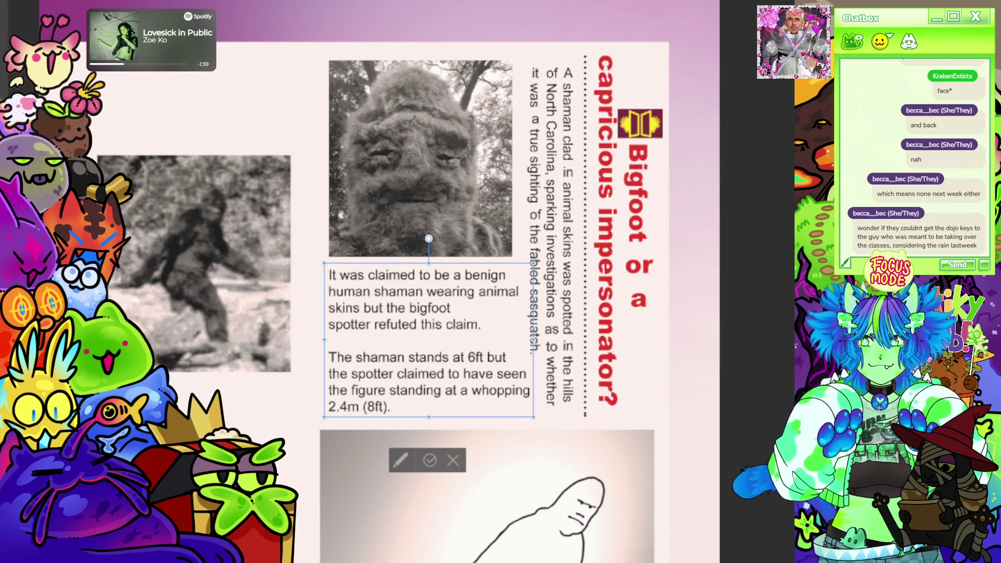
key("Escape")
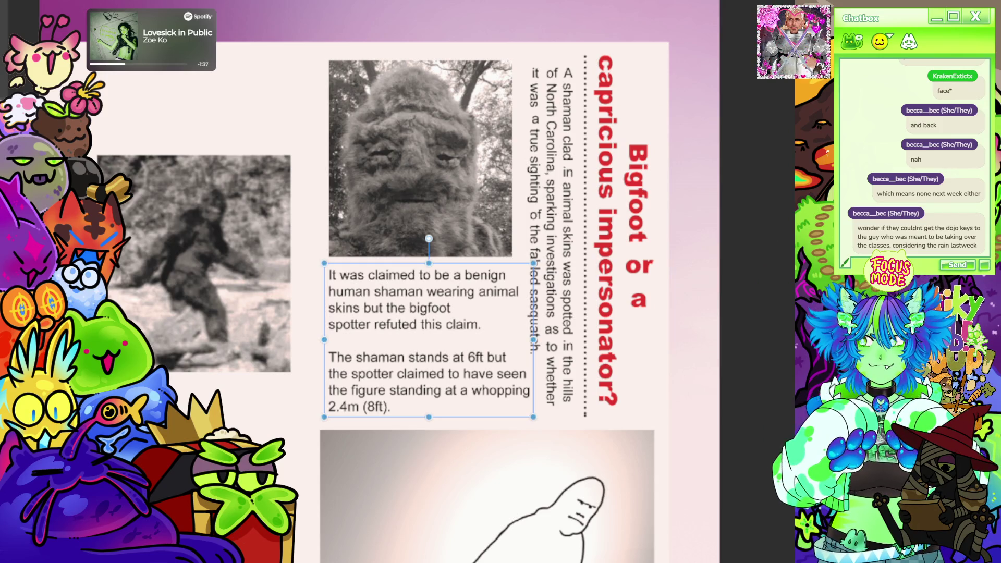
key("Escape")
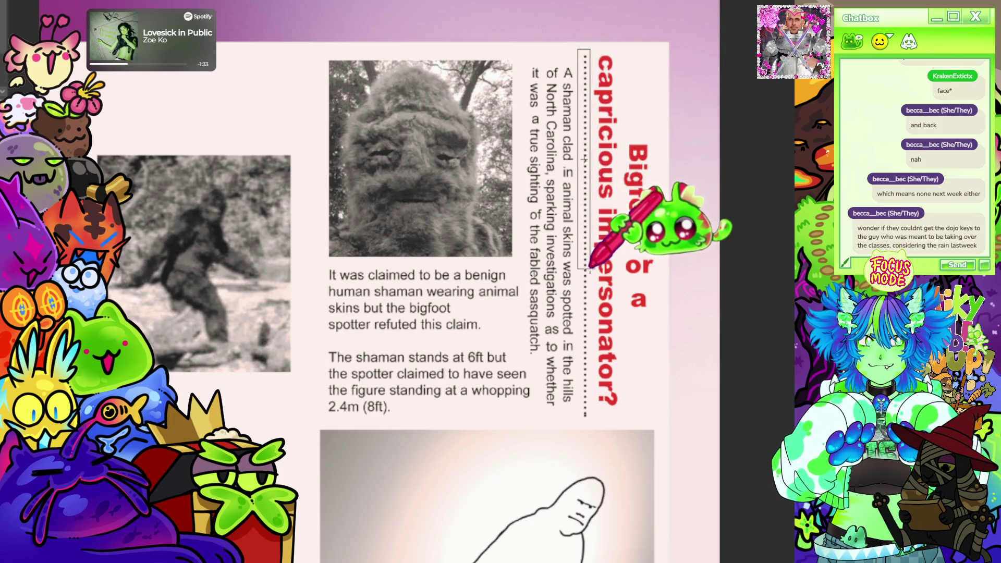
- Rotate the dotted line horizontal between the caption paragraphs, then select its excess left-end dots
left_click_drag(578, 49, 594, 273)
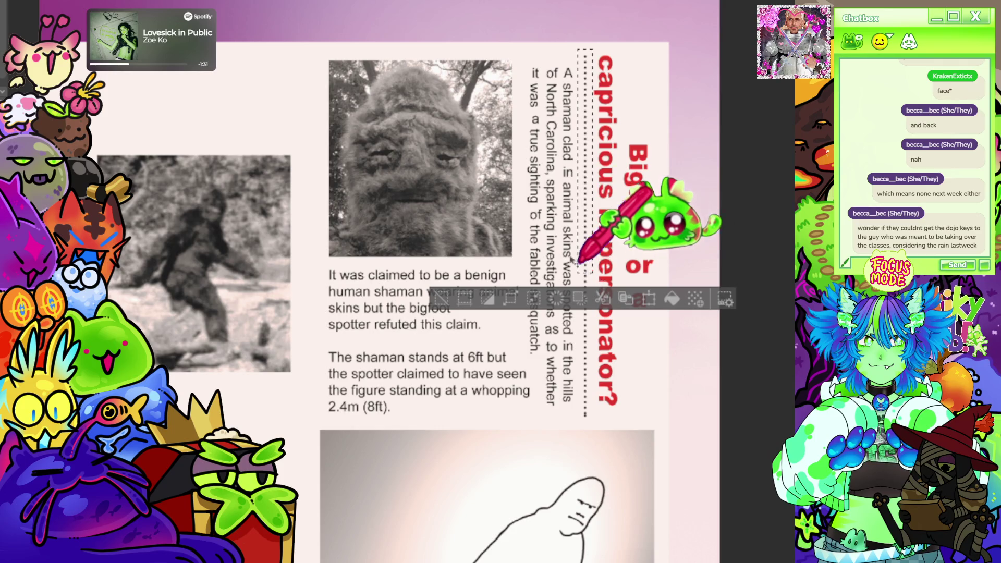
key("ctrl+t")
mouse_move(585, 209)
left_mouse_down()
mouse_move(566, 236)
mouse_move(574, 292)
mouse_move(471, 286)
mouse_move(468, 336)
mouse_move(480, 348)
left_mouse_up()
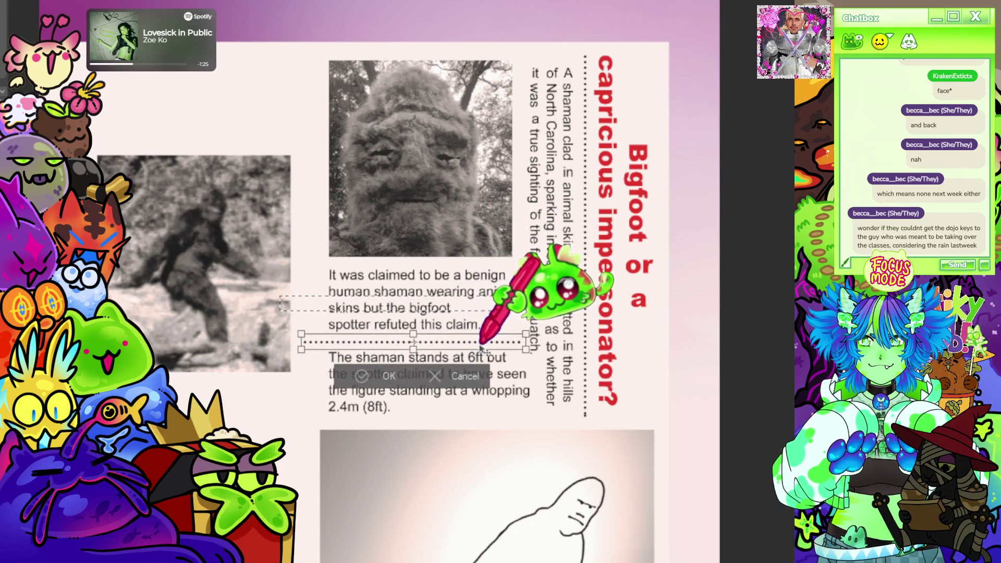
left_click(365, 375)
scroll(266, 361, "up", 3)
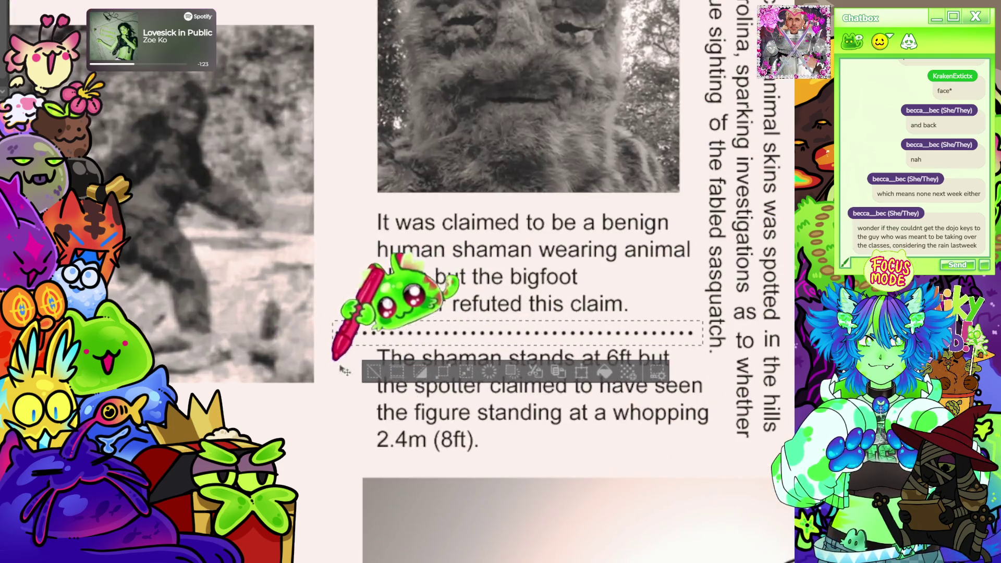
left_click(372, 371)
scroll(323, 321, "up", 2)
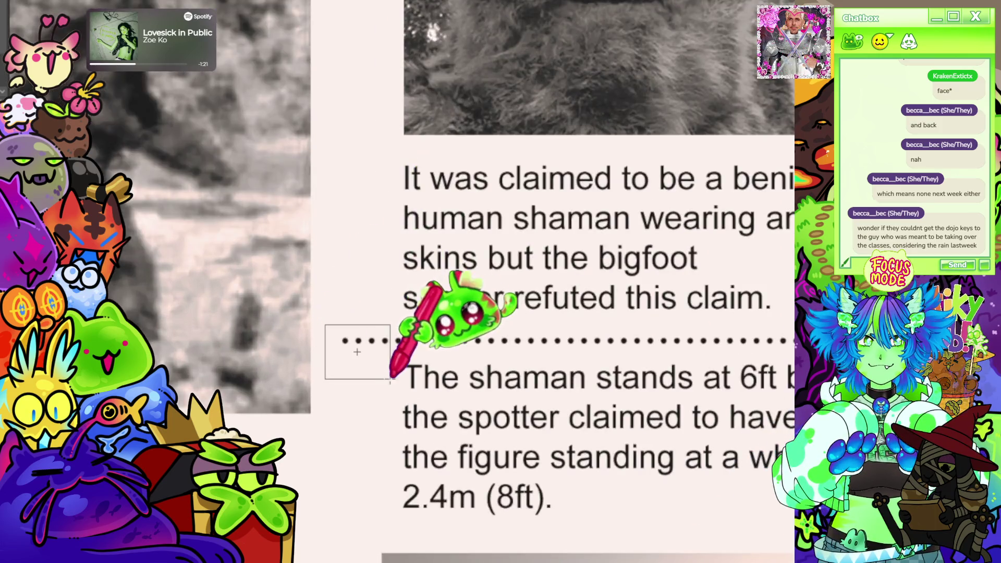
left_click_drag(409, 375, 404, 373)
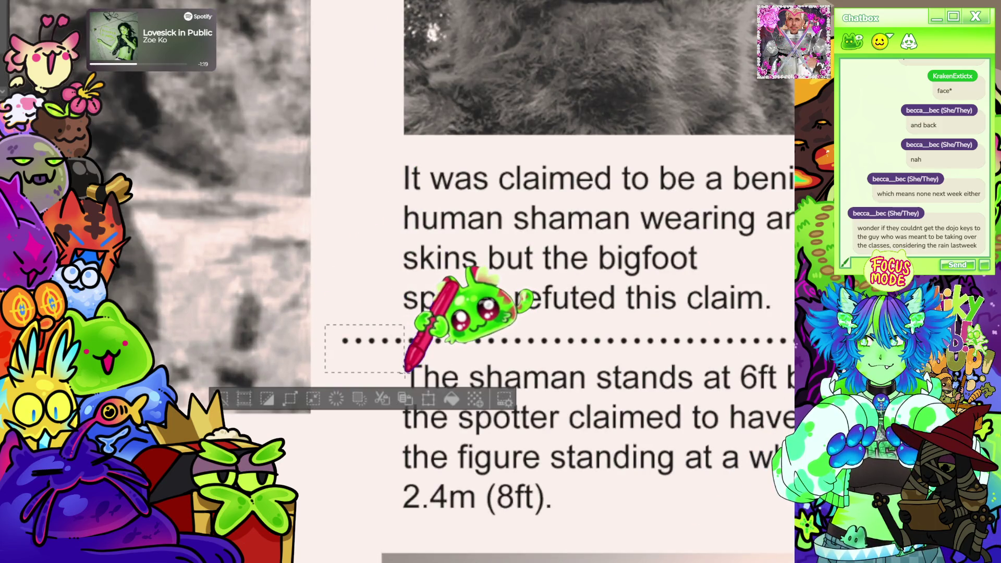
scroll(360, 354, "down", 3)
scroll(325, 368, "up", 2)
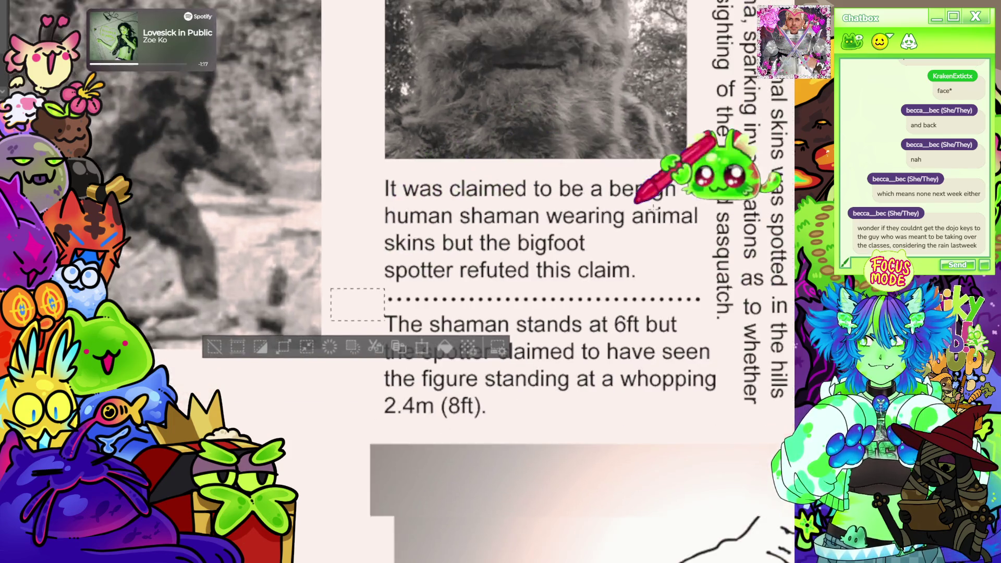
scroll(509, 292, "down", 3)
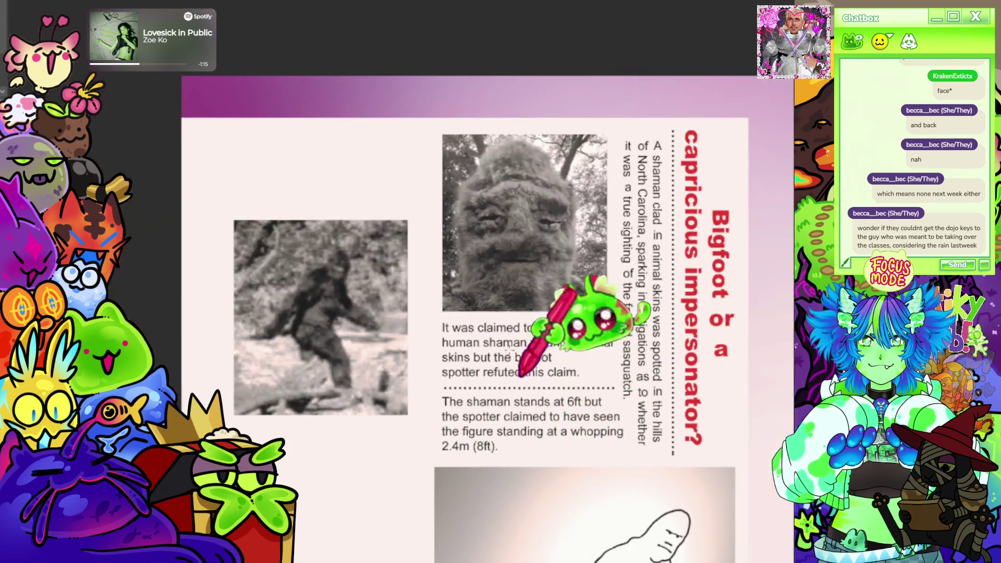
scroll(548, 166, "up", 3)
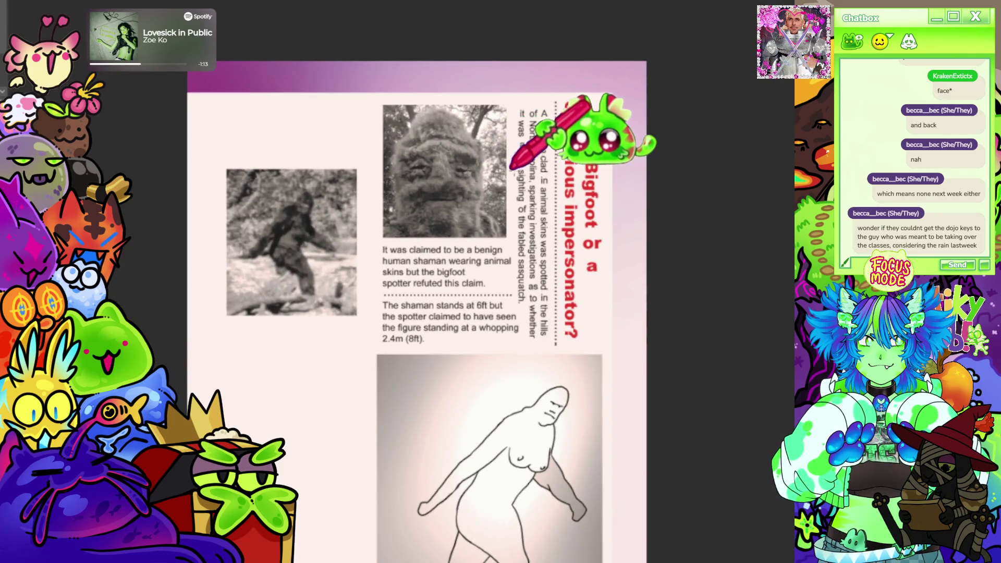
scroll(517, 137, "down", 3)
scroll(514, 166, "up", 2)
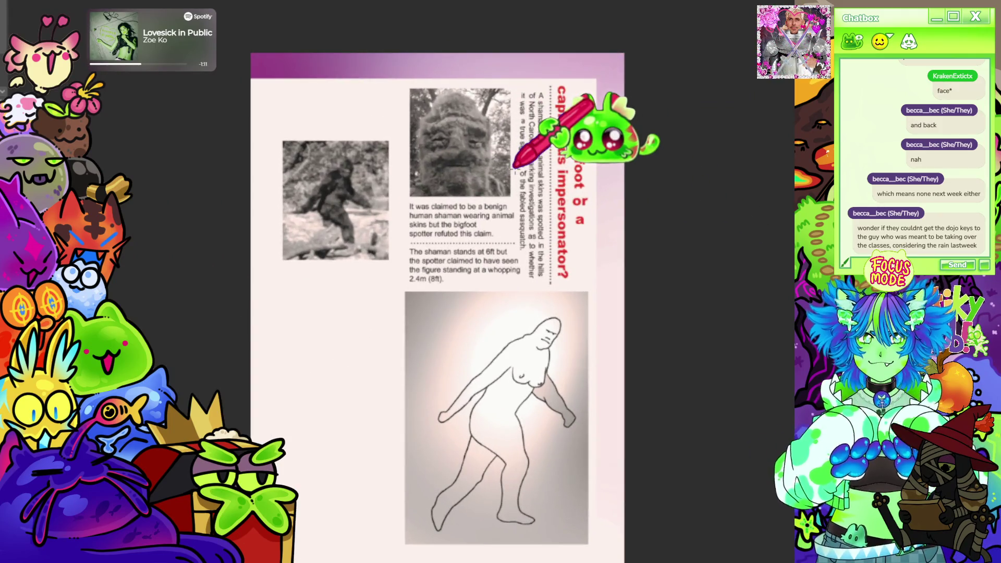
scroll(514, 165, "down", 1)
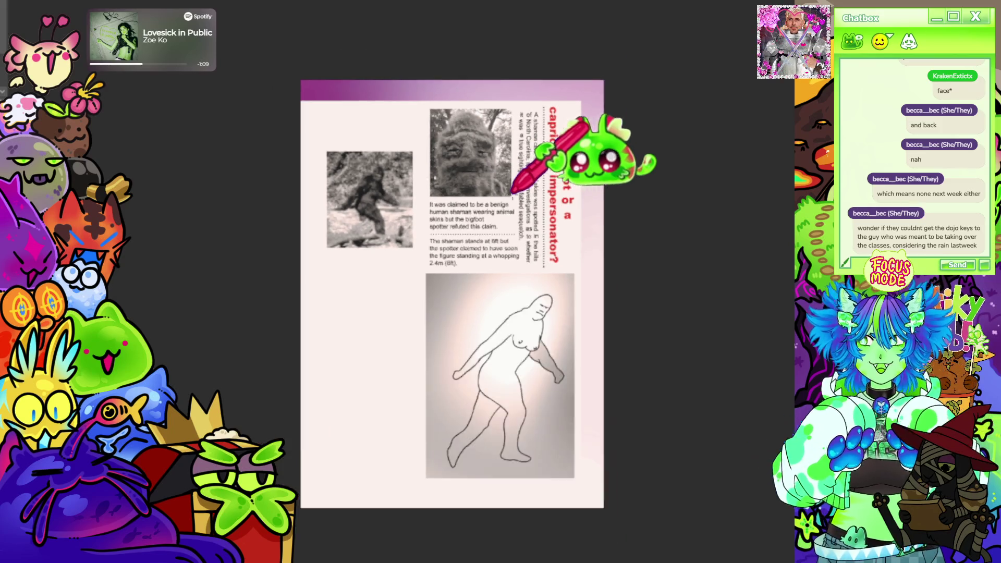
scroll(495, 164, "up", 2)
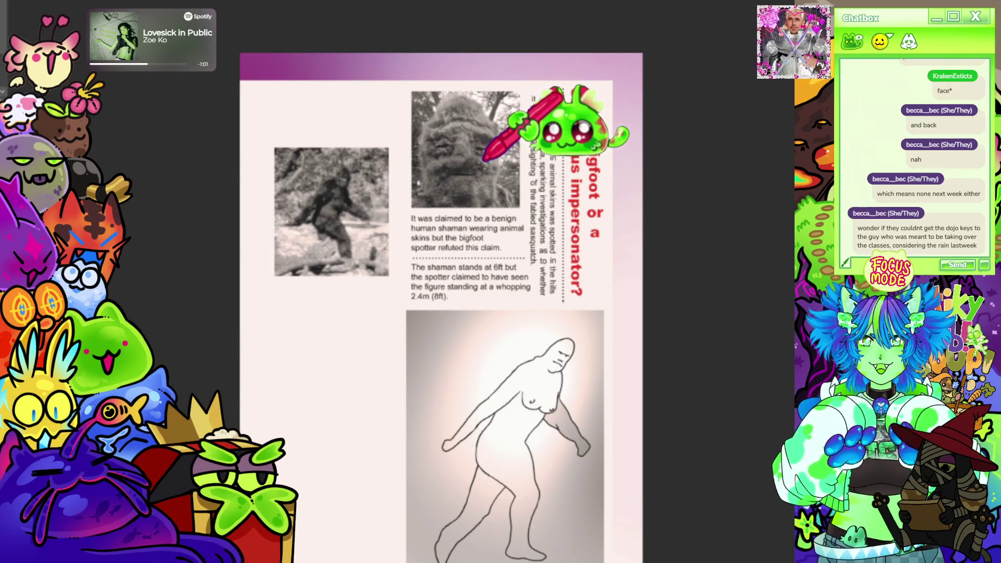
scroll(485, 161, "down", 1)
scroll(381, 135, "up", 3)
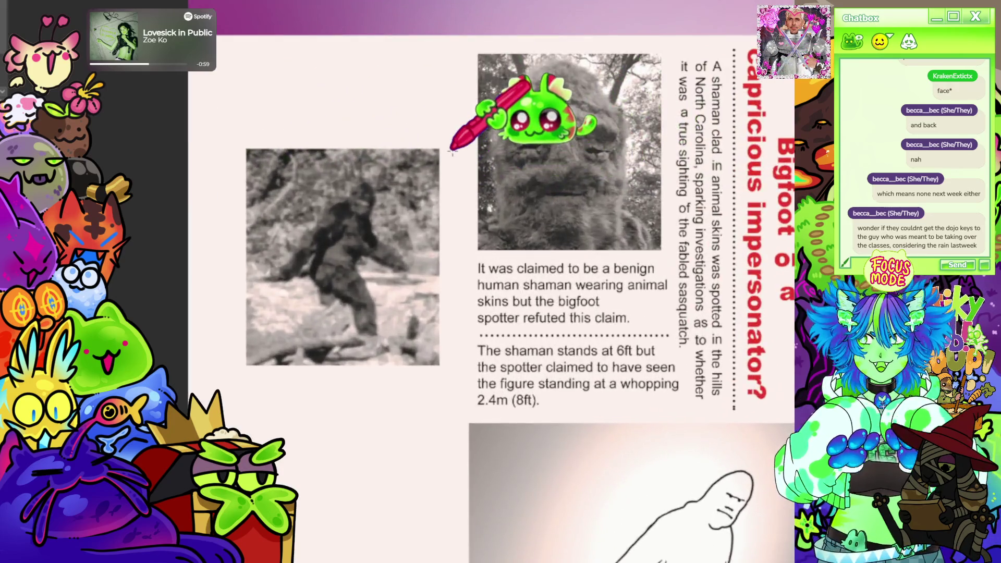
scroll(451, 150, "down", 2)
scroll(496, 116, "up", 1)
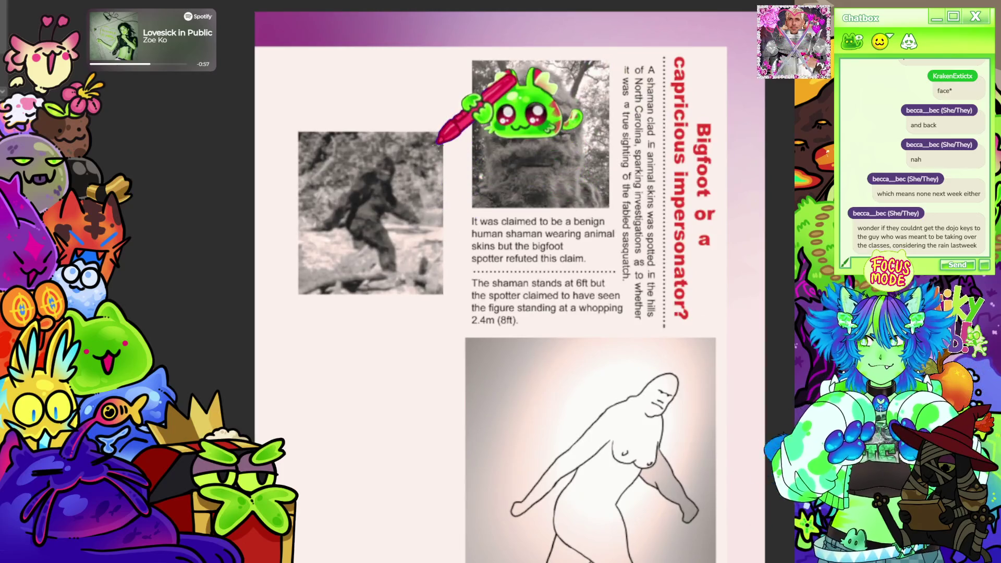
scroll(438, 140, "up", 1)
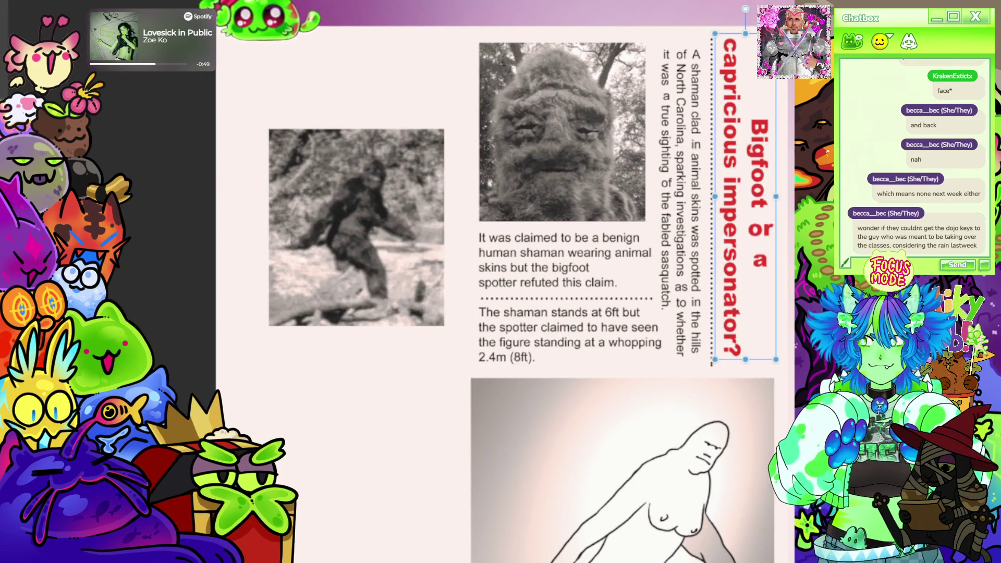
mouse_move(232, 121)
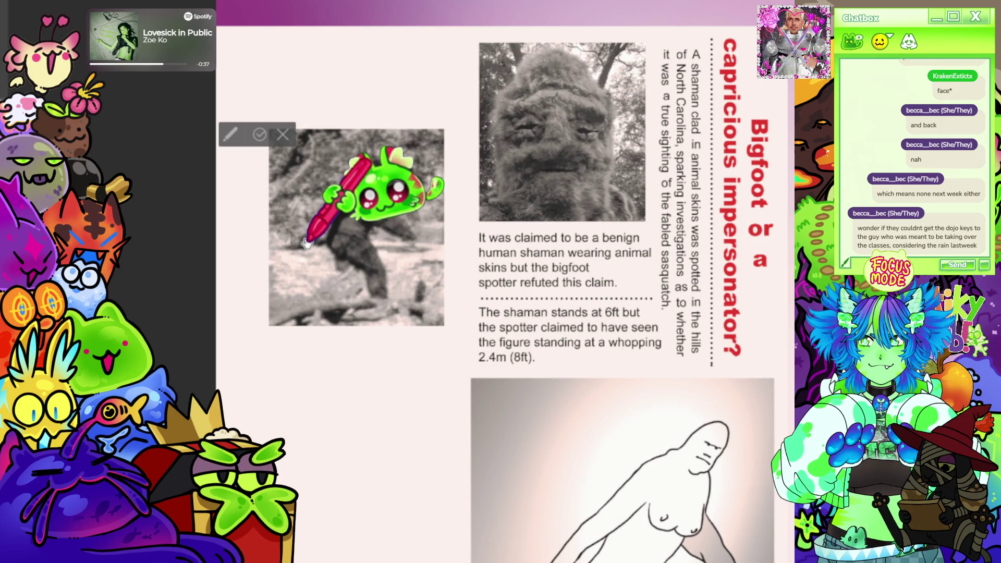
- Type the heading 'Sasquatch and you should know', make it bold and larger, and place it near the page top
type("Sasquatch and what")
type("you should know")
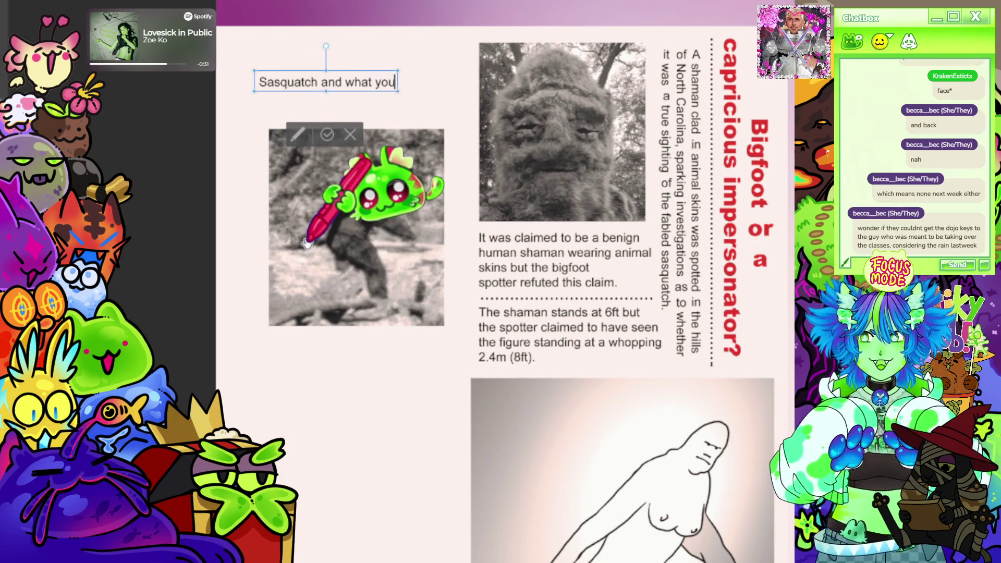
key("ctrl+a")
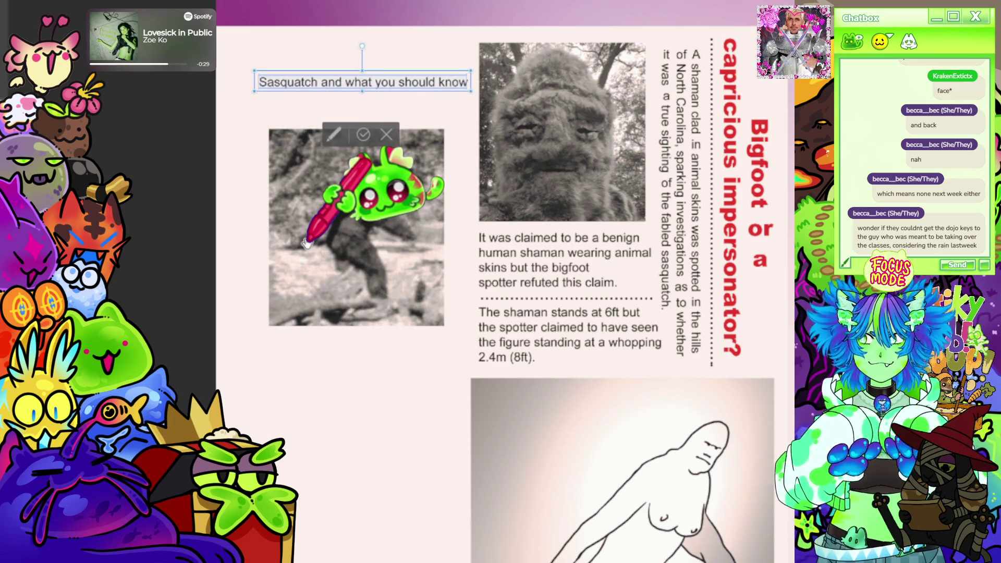
key("ctrl+b")
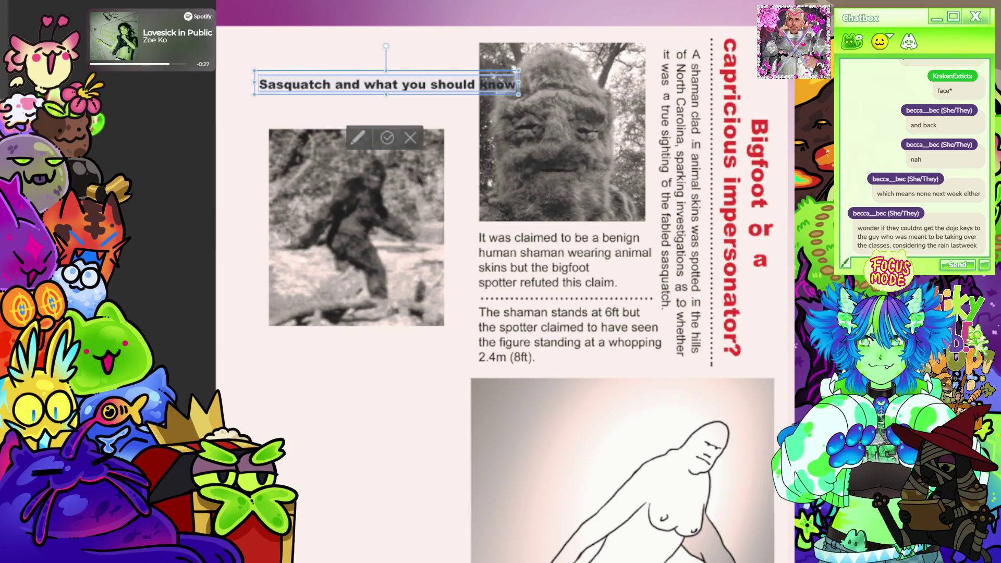
key("ctrl+shift+period")
key("ctrl+shift+period")
key("ctrl+shift+period")
key("ctrl+shift+period")
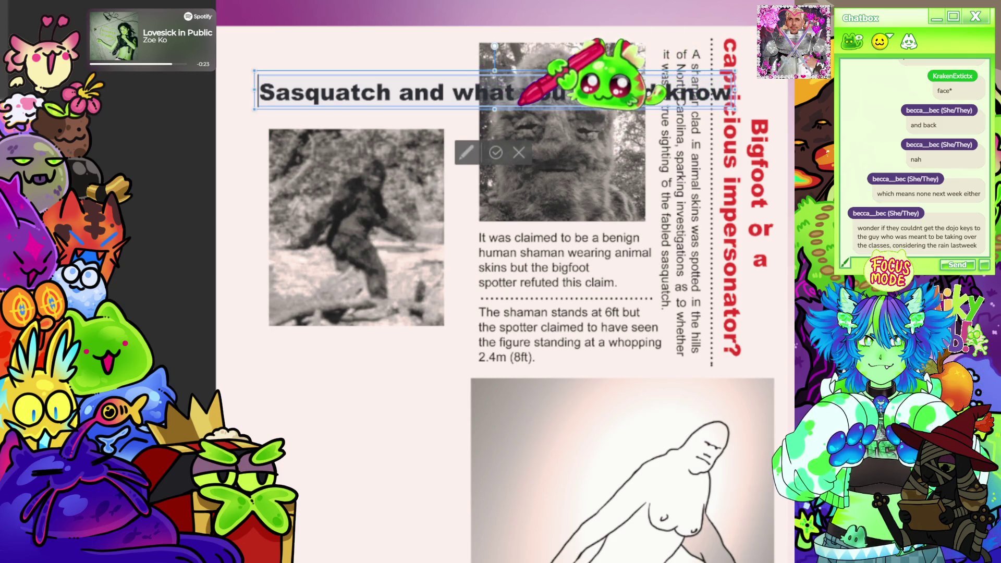
left_click_drag(529, 112, 520, 86)
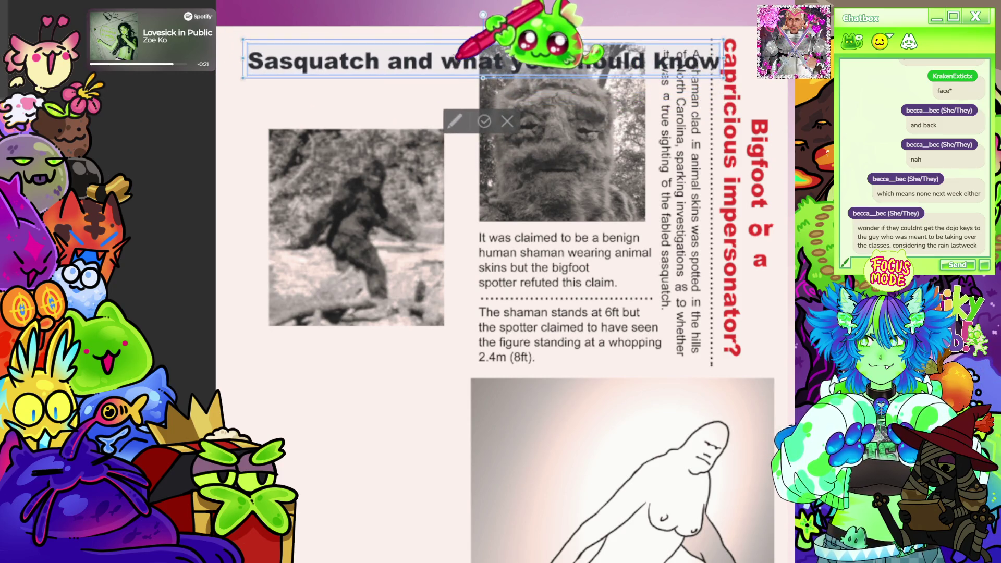
mouse_move(724, 59)
left_mouse_down()
mouse_move(530, 73)
mouse_move(458, 95)
left_mouse_up()
- Change 'you' to 'YOU' and rewrap the heading so 'should know' sits on one line
left_click(440, 61)
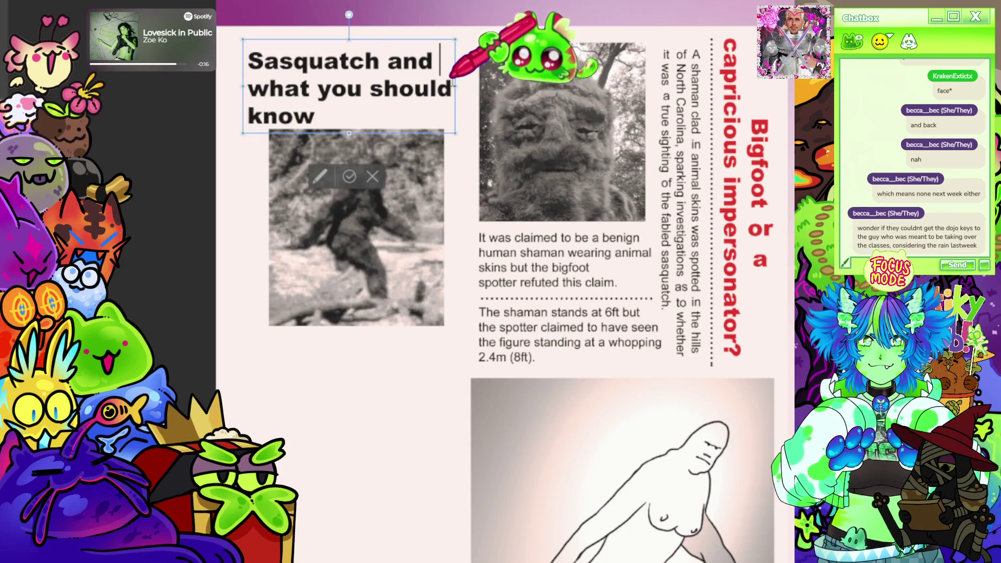
triple_click(336, 116)
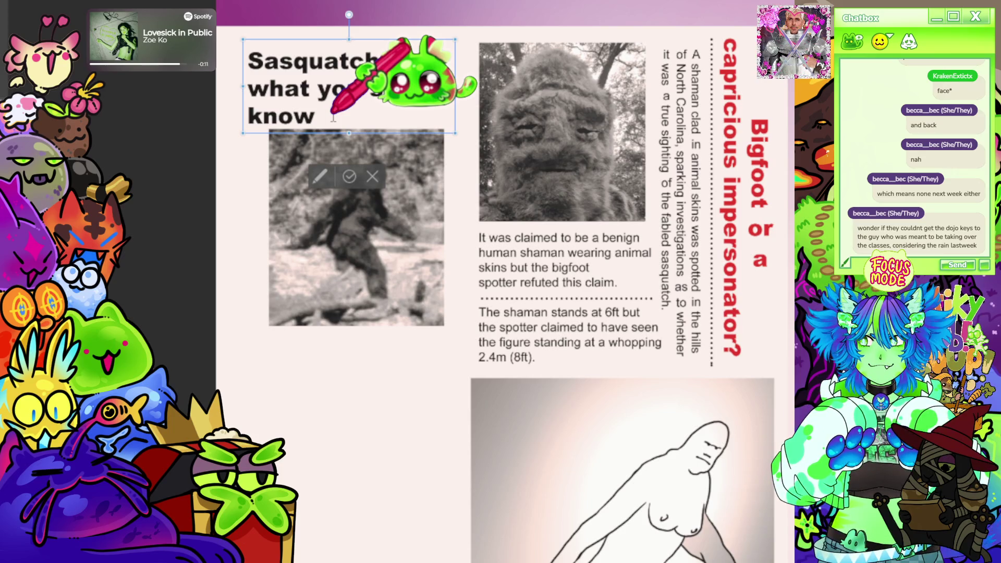
key("BackSpace")
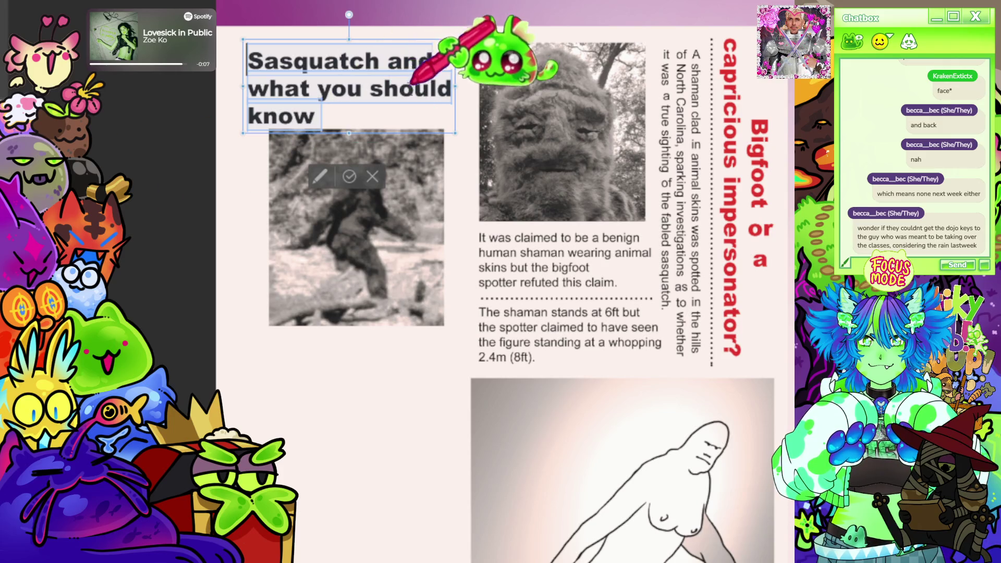
left_click(318, 88)
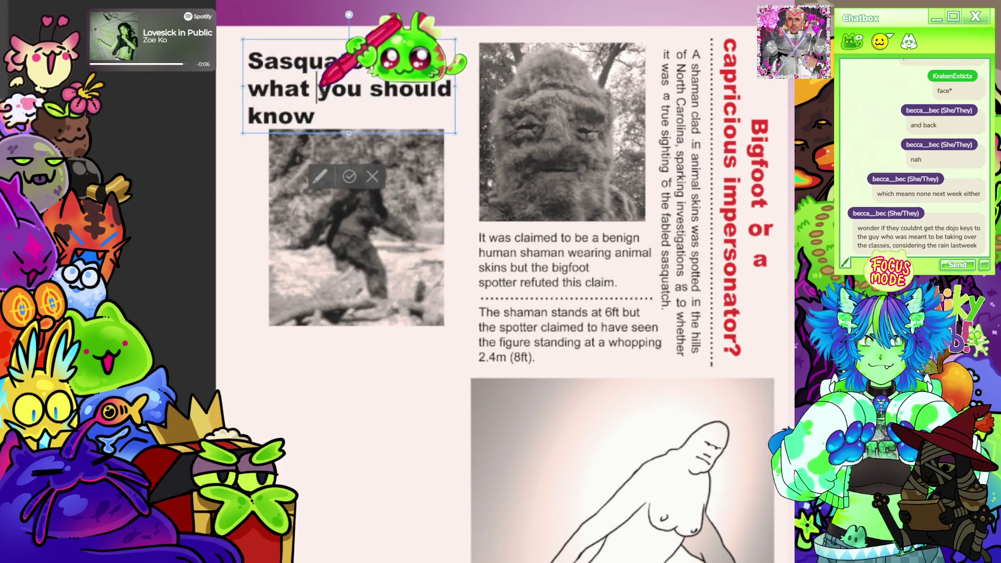
double_click(348, 91)
type("YOU")
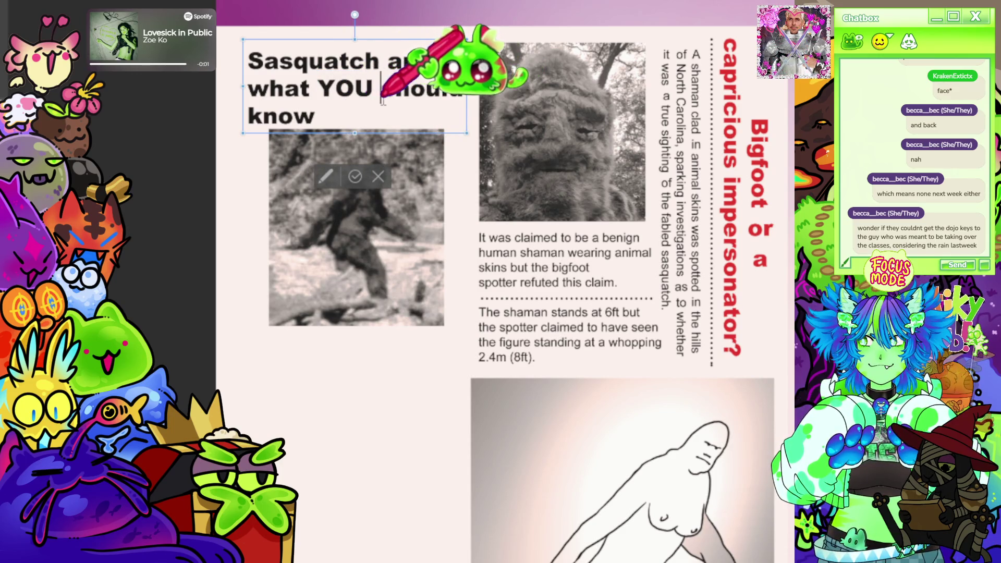
key("Return")
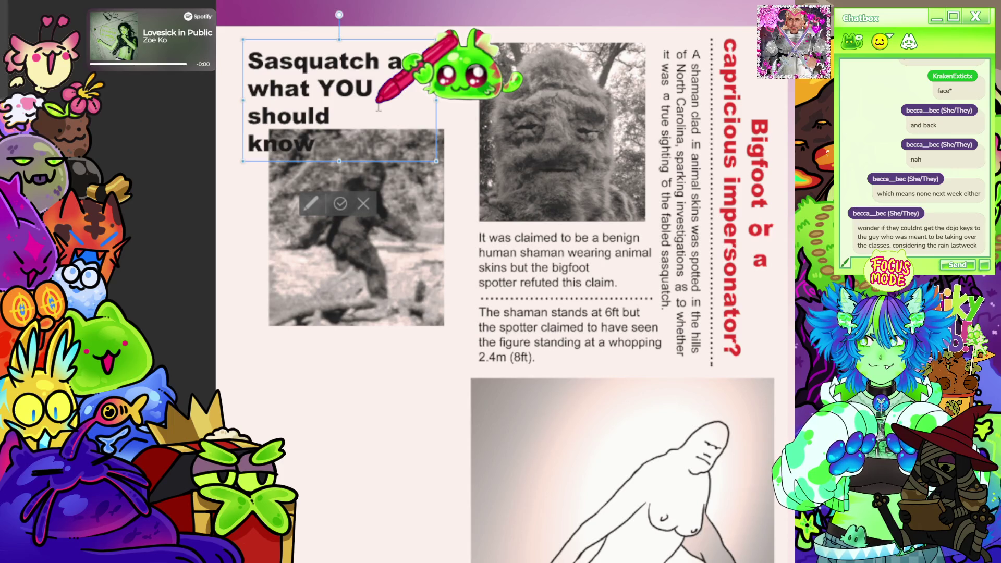
key("Right")
key("Right")
key("Right")
key("Delete")
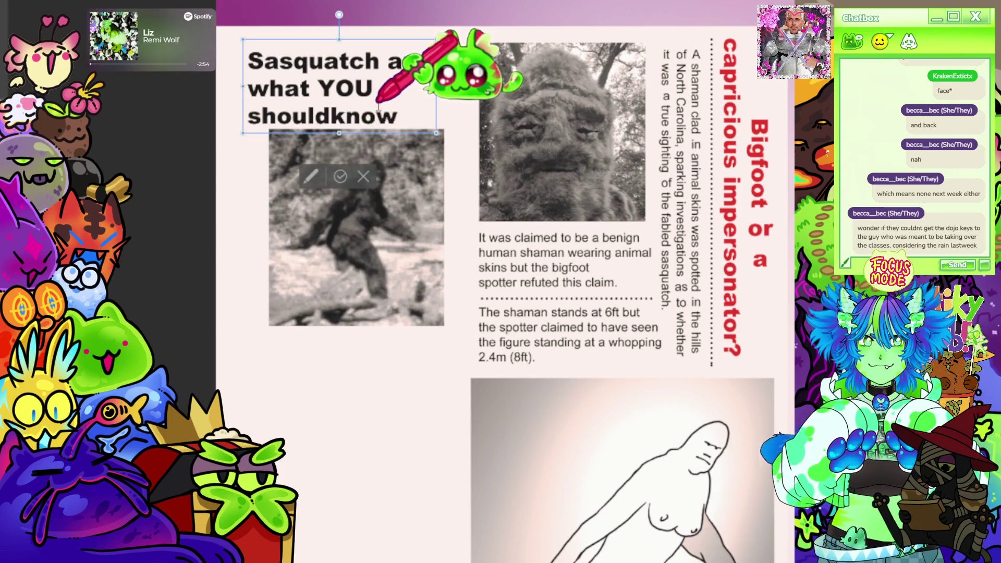
- Centre-align the whole heading, nudge its box up and right, turn the text red, and deselect
key("ctrl+a")
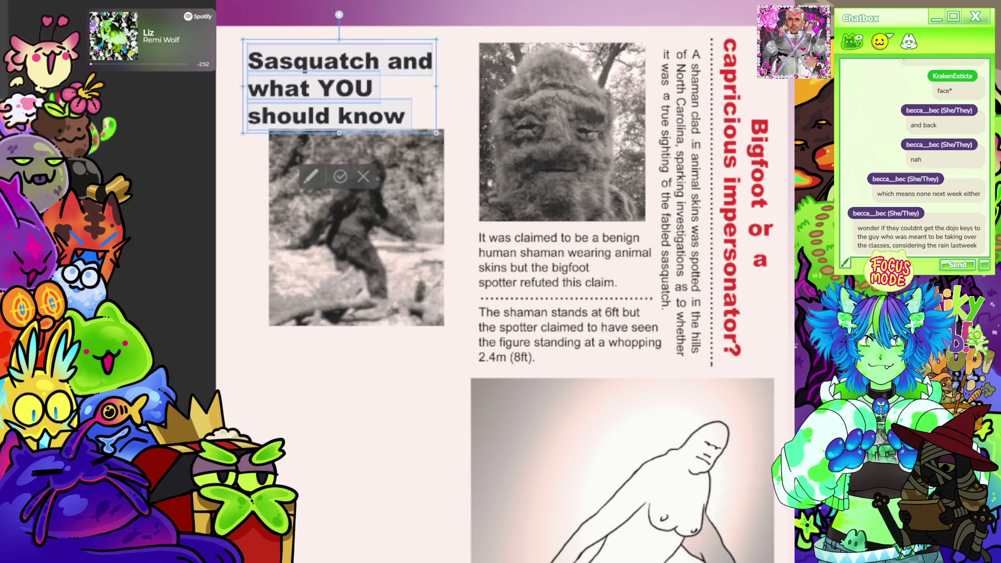
key("ctrl+e")
left_click_drag(396, 139, 411, 133)
key("Return")
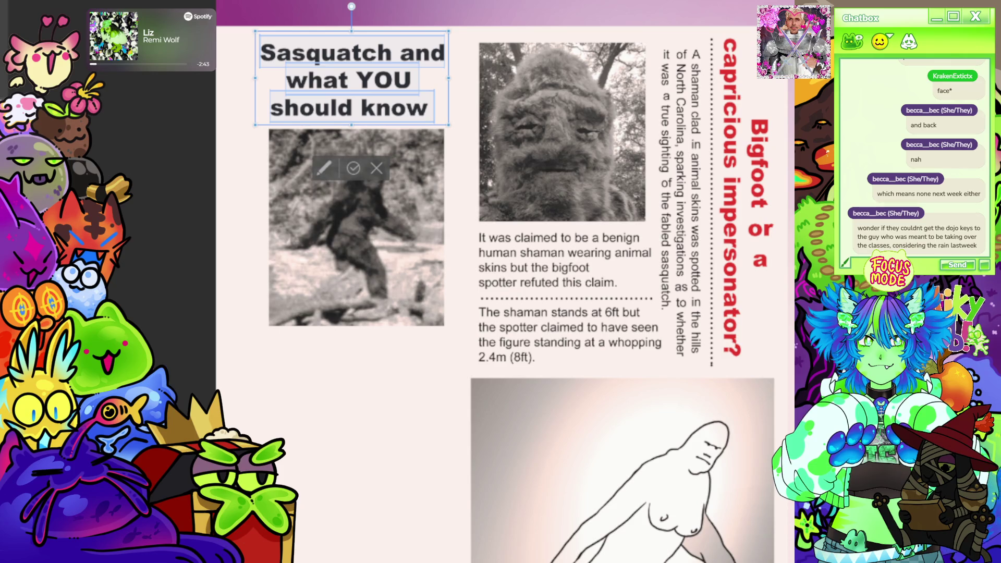
key("ctrl+a")
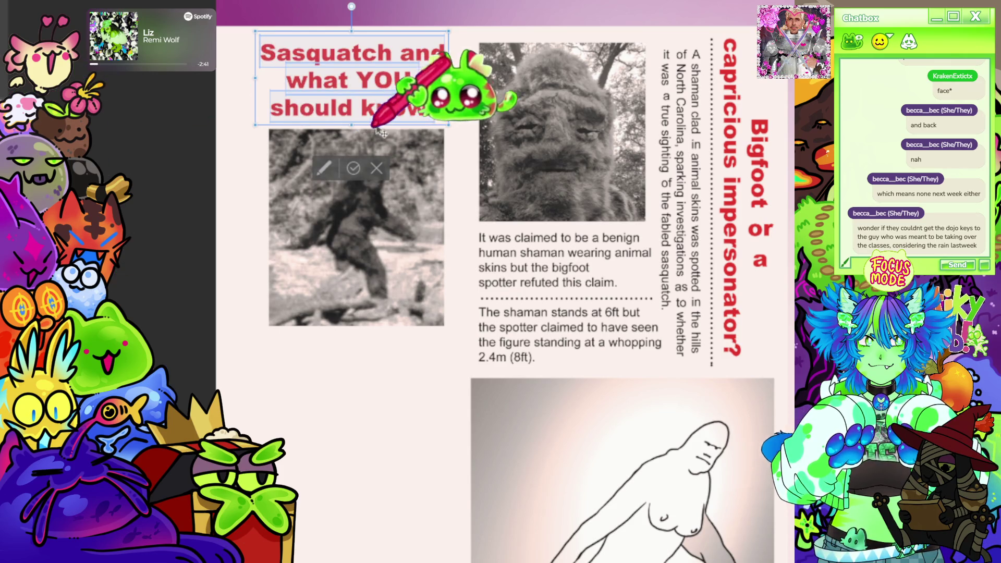
left_click(354, 167)
scroll(420, 203, "down", 2)
scroll(466, 211, "up", 2)
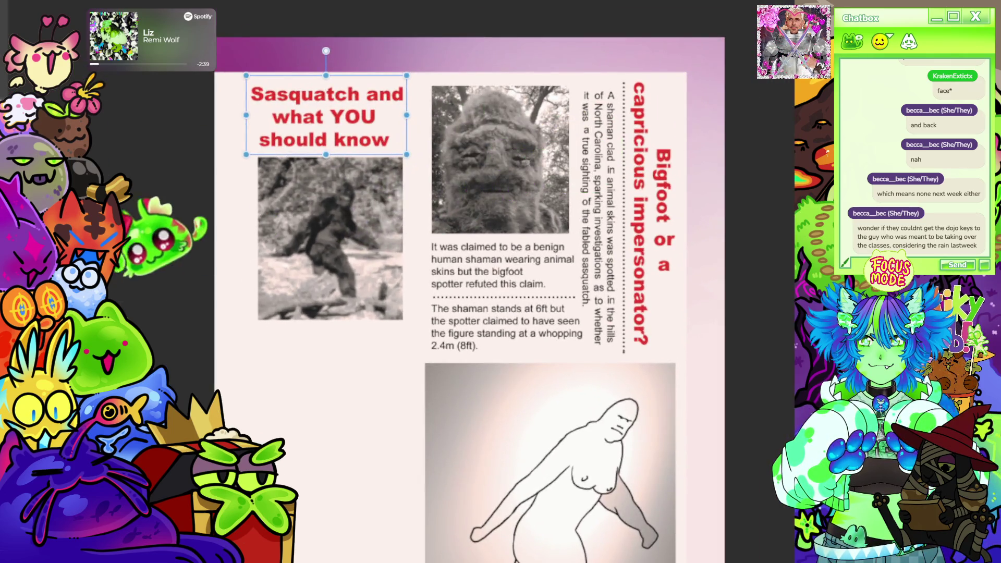
key("Escape")
scroll(323, 157, "down", 2)
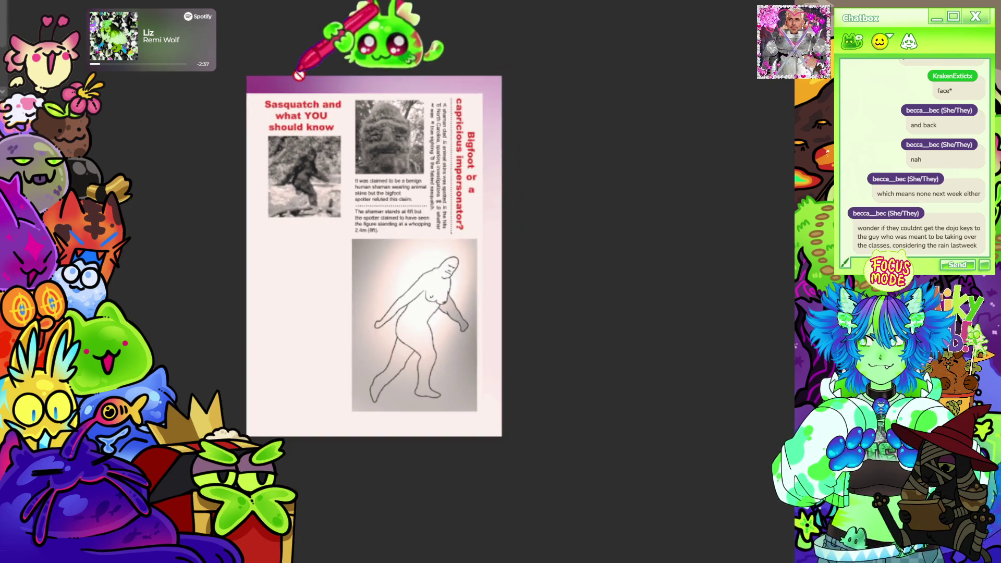
scroll(403, 255, "up", 3)
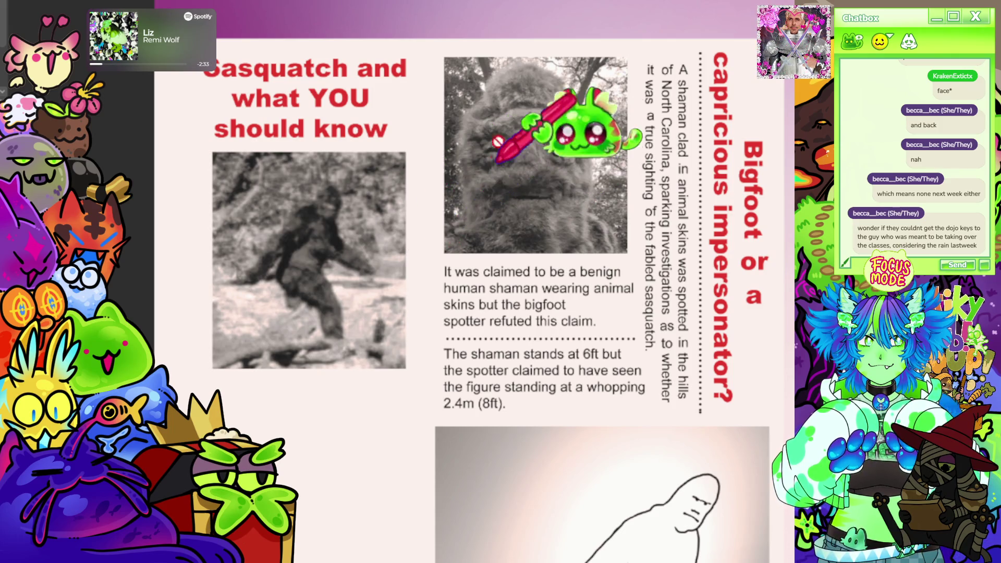
scroll(432, 92, "down", 1)
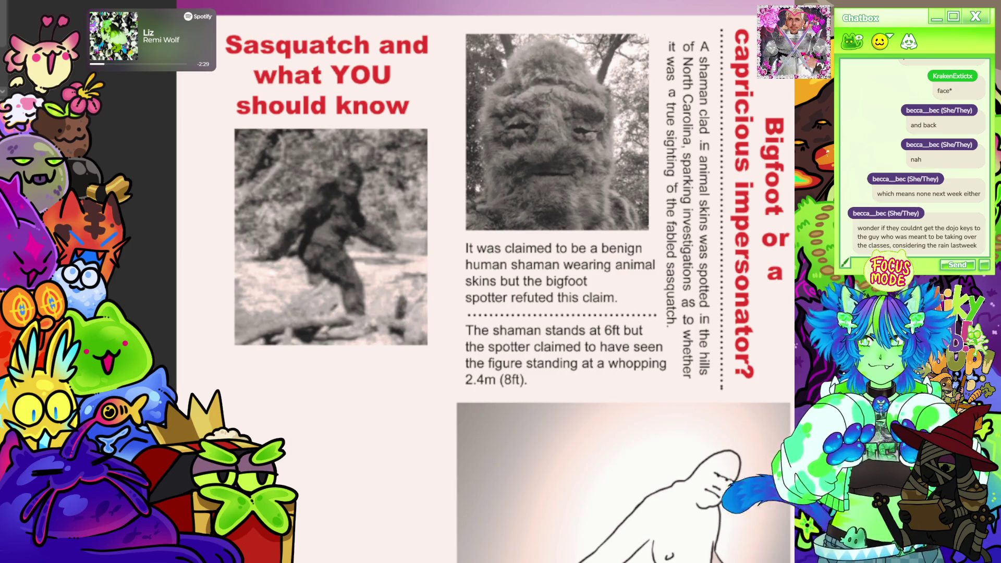
type("The original legendary image of sasquatch or 'Bigfoot'")
- Briefly edit the 'original legendary image' caption, then exit it and check the blank space below
key("Return")
scroll(481, 179, "down", 3)
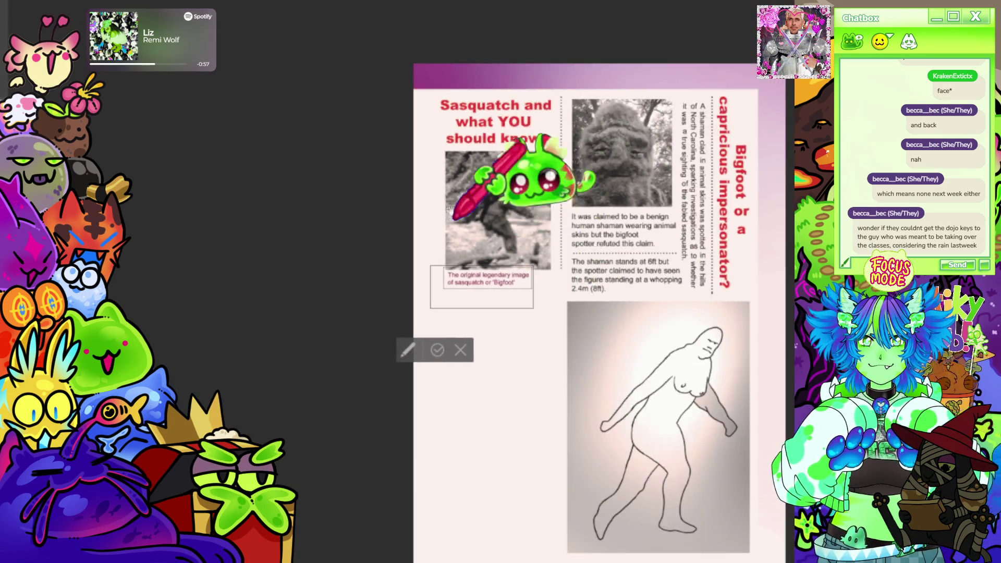
scroll(519, 133, "up", 3)
scroll(593, 190, "down", 1)
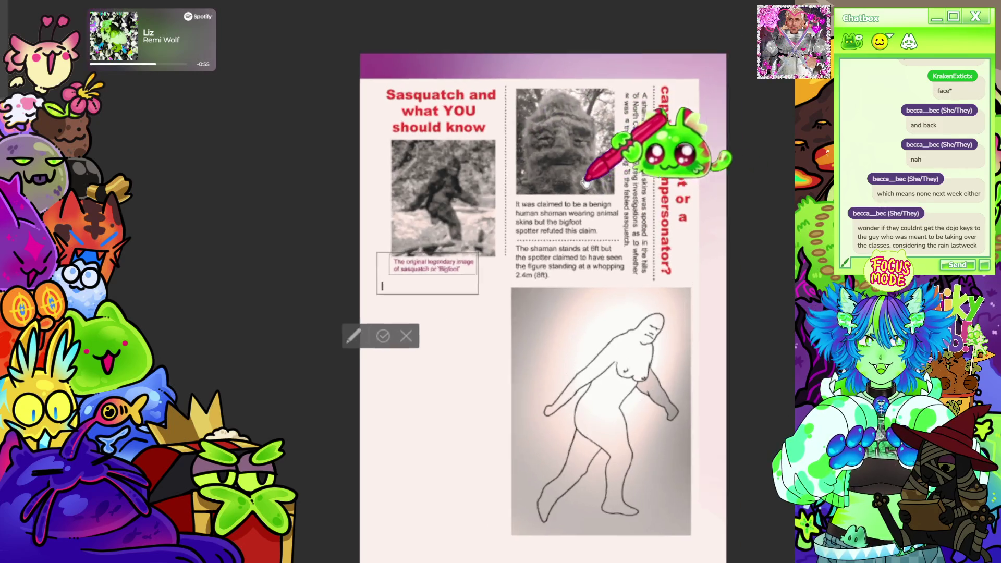
scroll(584, 188, "up", 2)
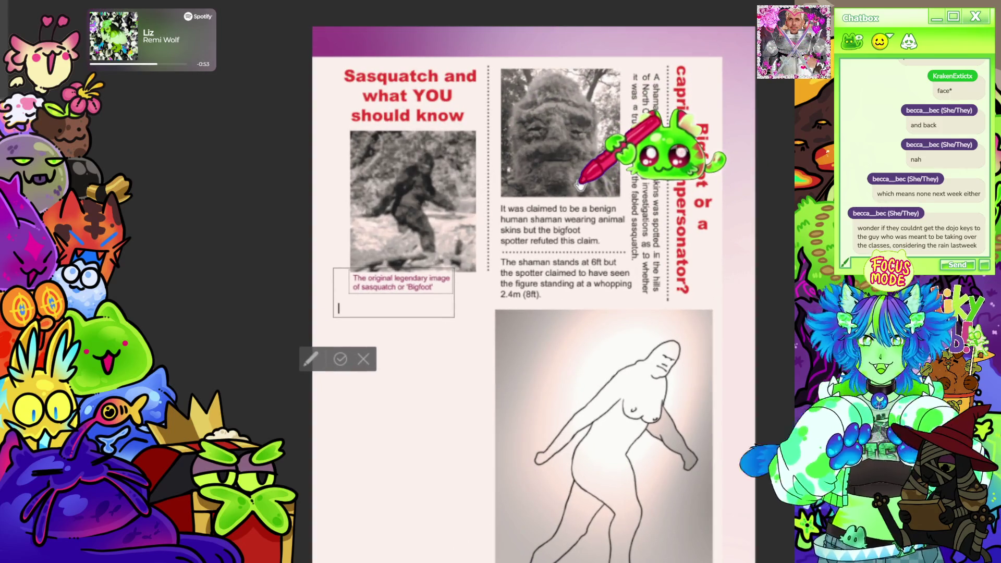
scroll(589, 209, "down", 2)
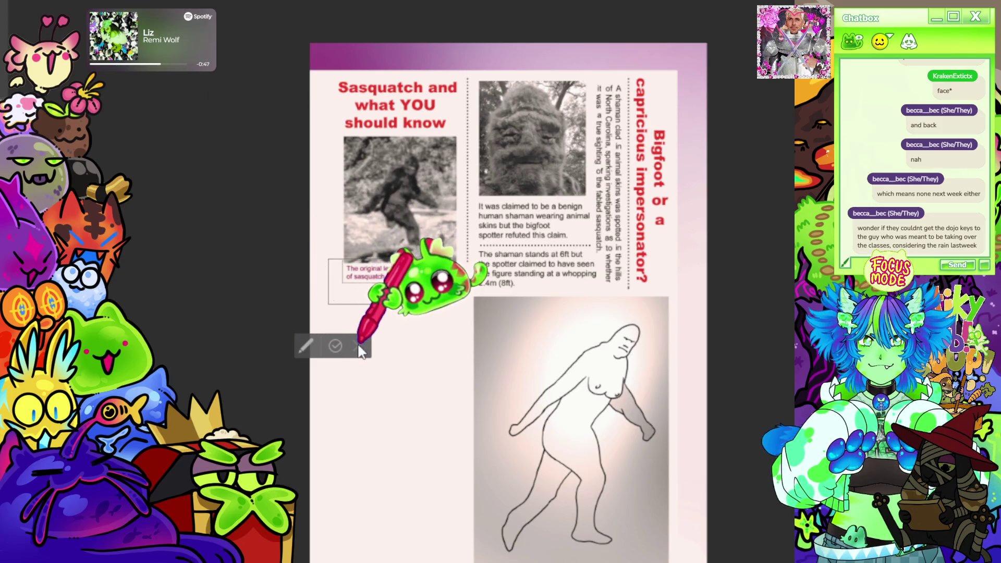
key("Escape")
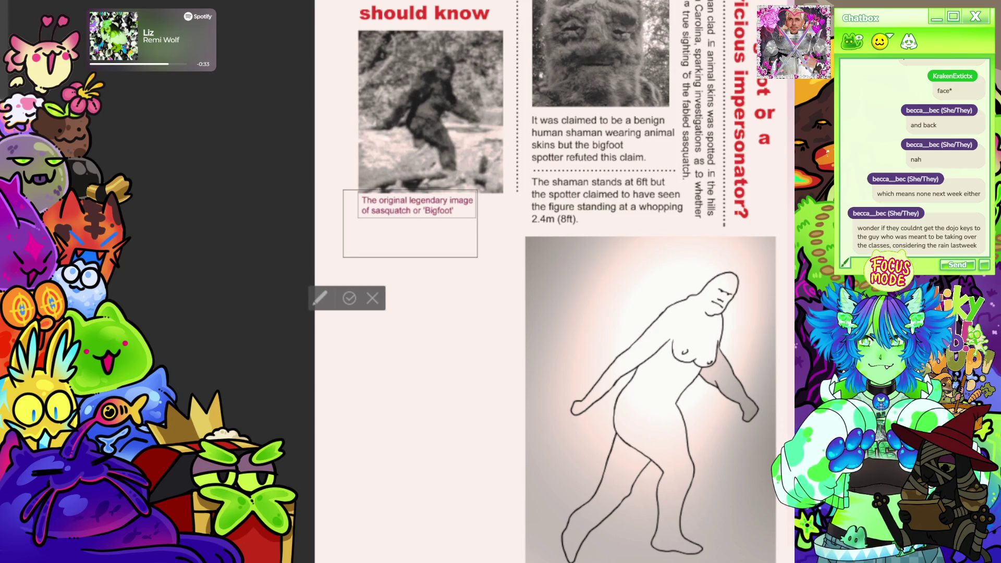
scroll(365, 245, "up", 5)
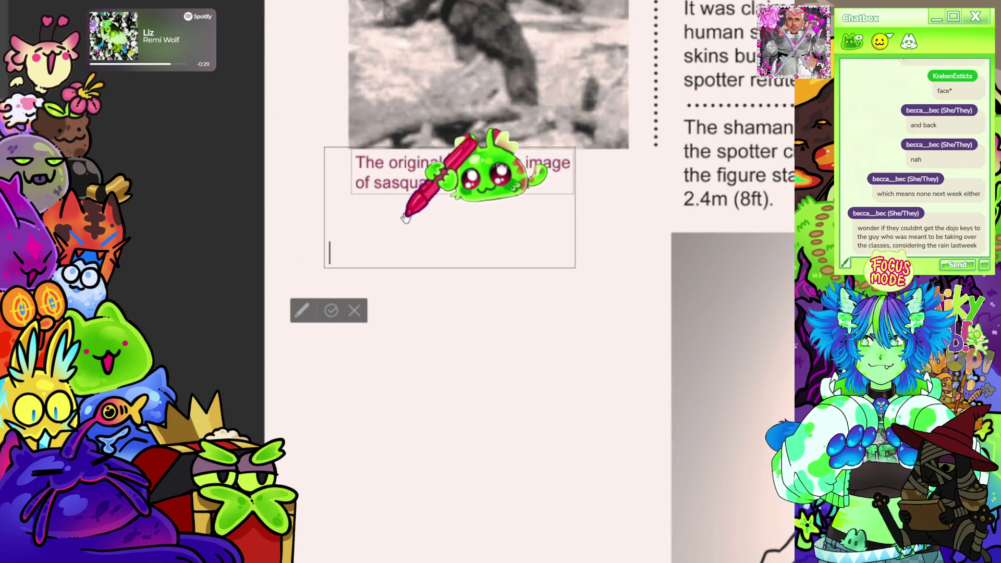
- Type the note 'Know what sounds to use to be alluring to…' ending in 'cryptid:', then nudge it up
type("Know")
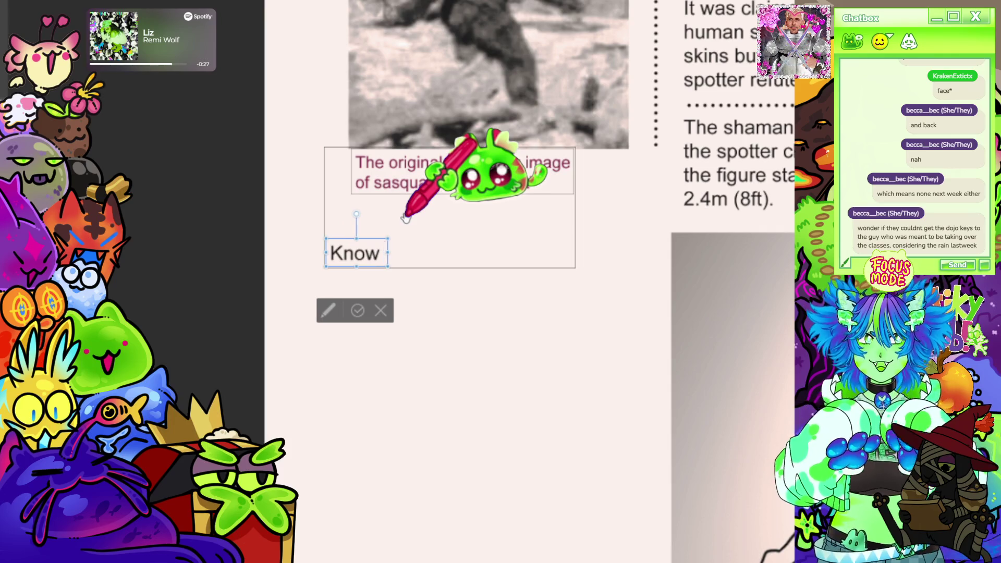
type(" what sounds to us")
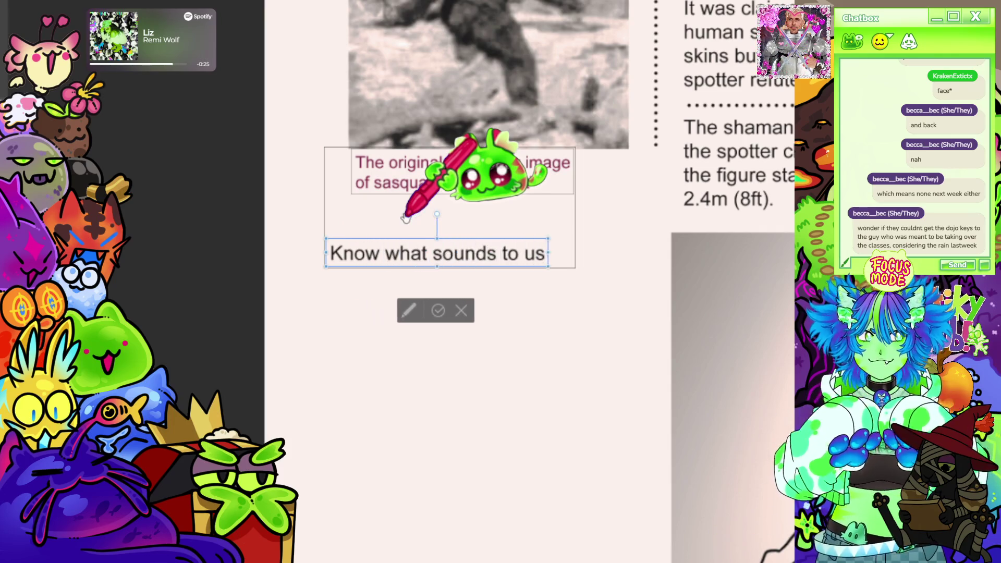
type("e to")
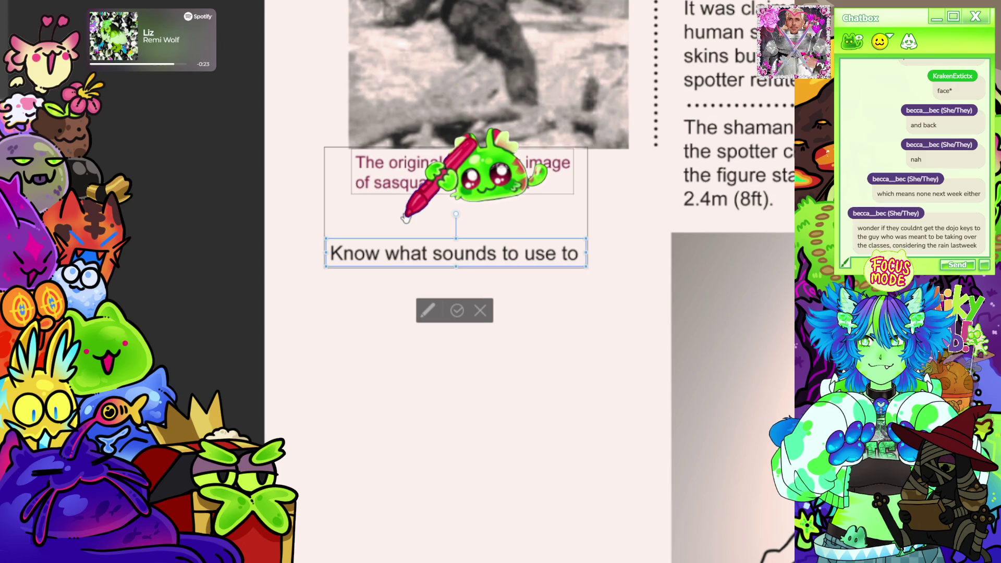
type(" be allur")
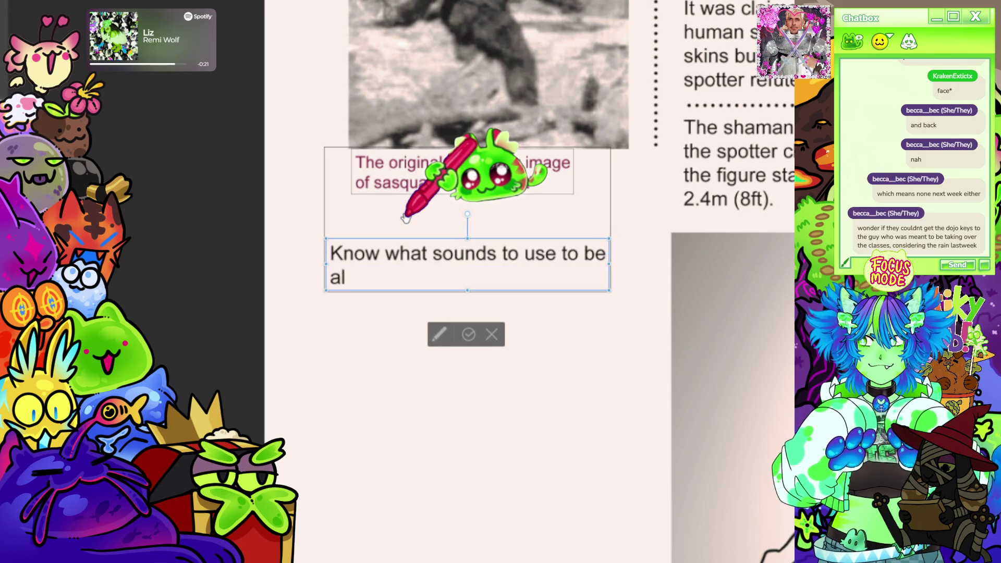
type("ing to the Bigfoot in case o")
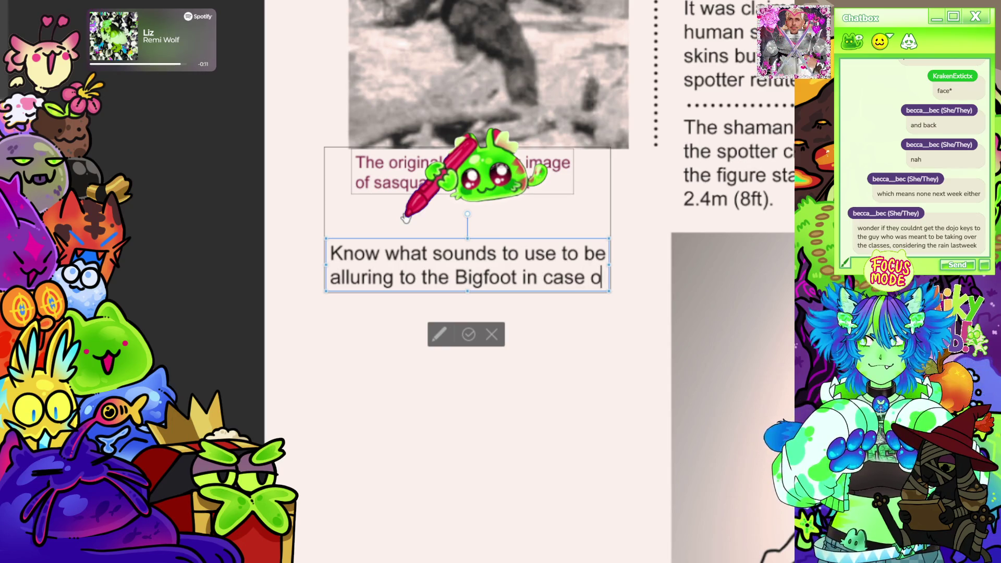
type("meeting this sensitive cryp")
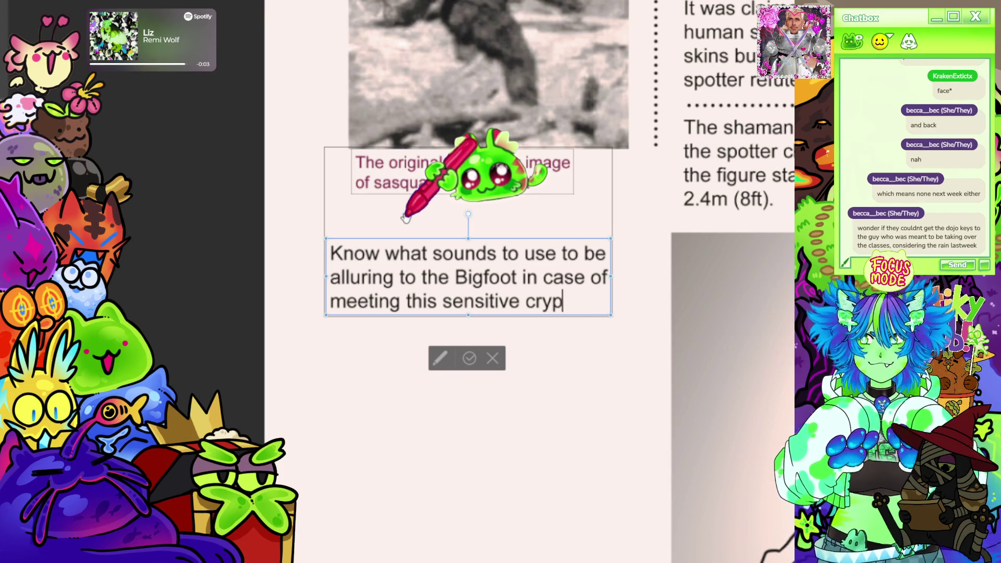
type("tid:")
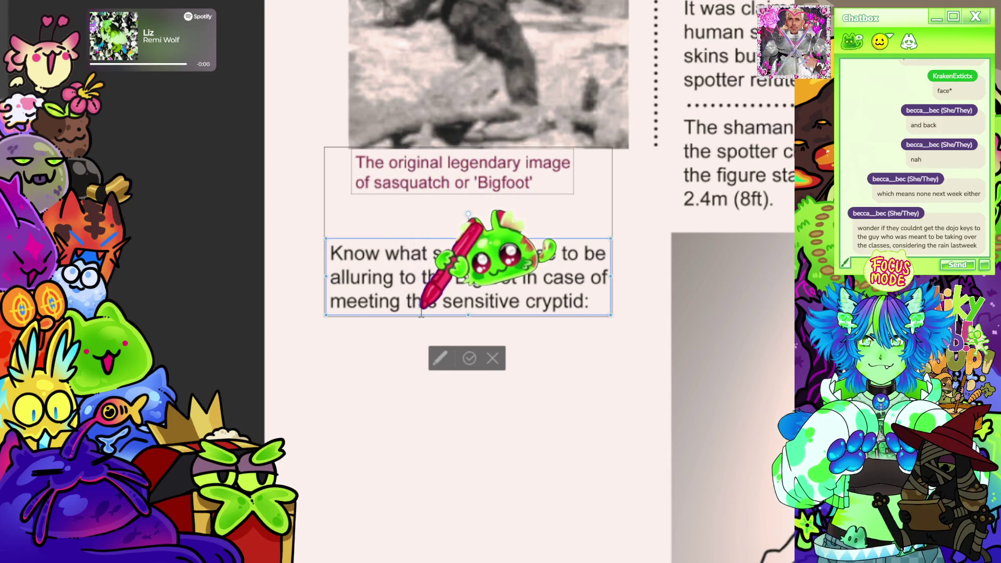
left_click_drag(428, 315, 434, 303)
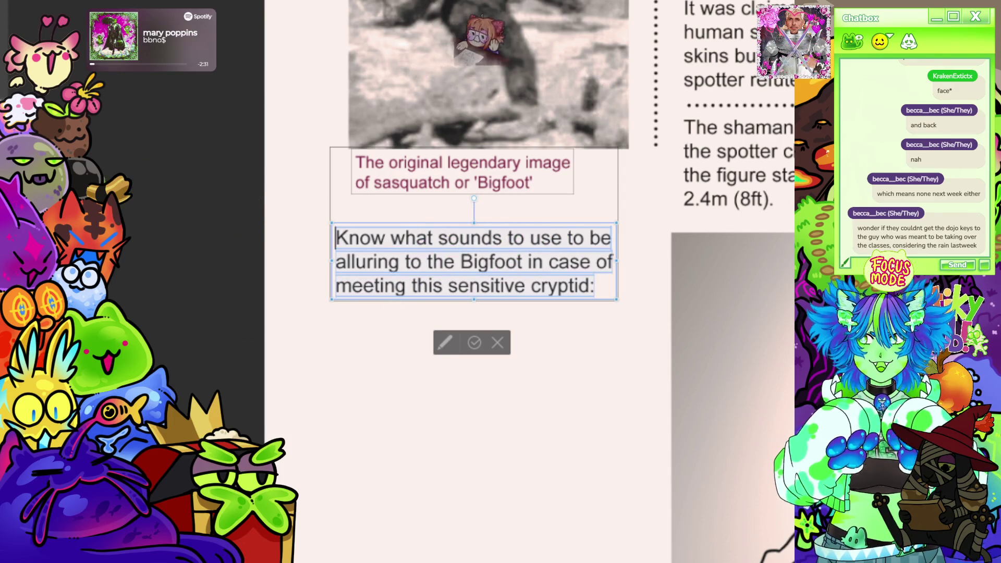
- Make the sounds note vertical and red, move it to the caption area's right side, and commit
left_click(203, 283)
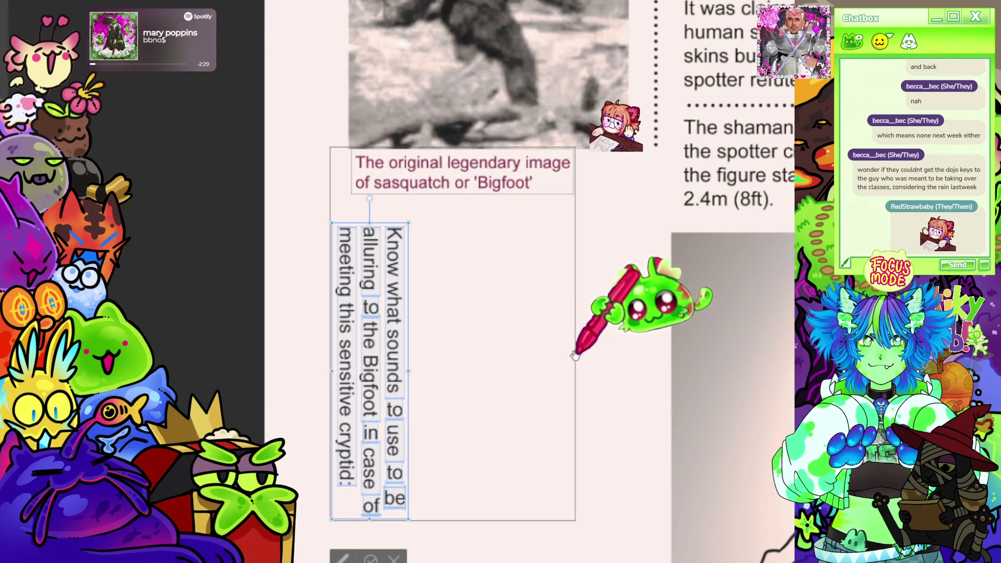
left_click_drag(573, 368, 730, 368)
scroll(215, 316, "down", 1)
scroll(215, 316, "down", 2)
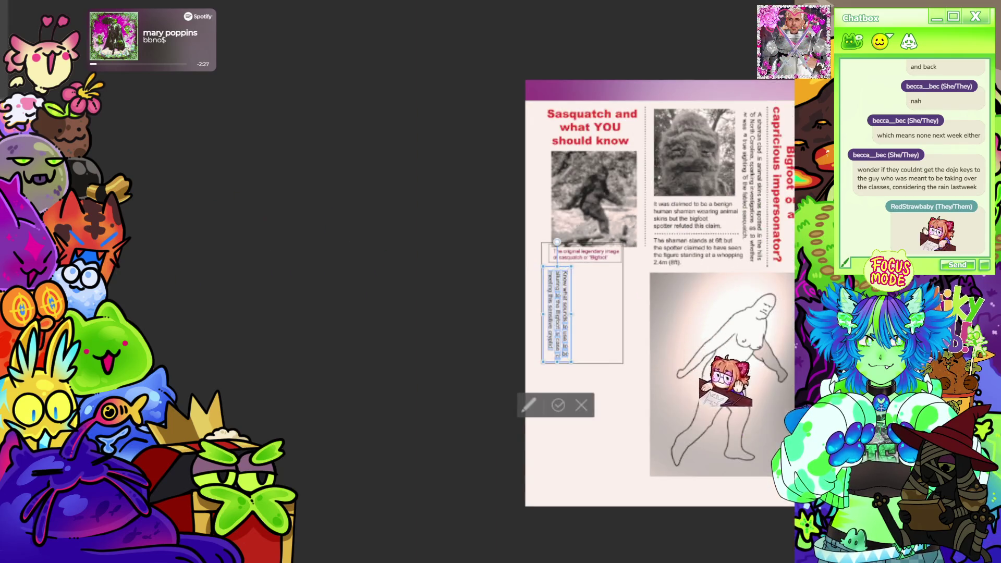
scroll(619, 348, "up", 2)
scroll(531, 282, "down", 5)
scroll(449, 73, "up", 3)
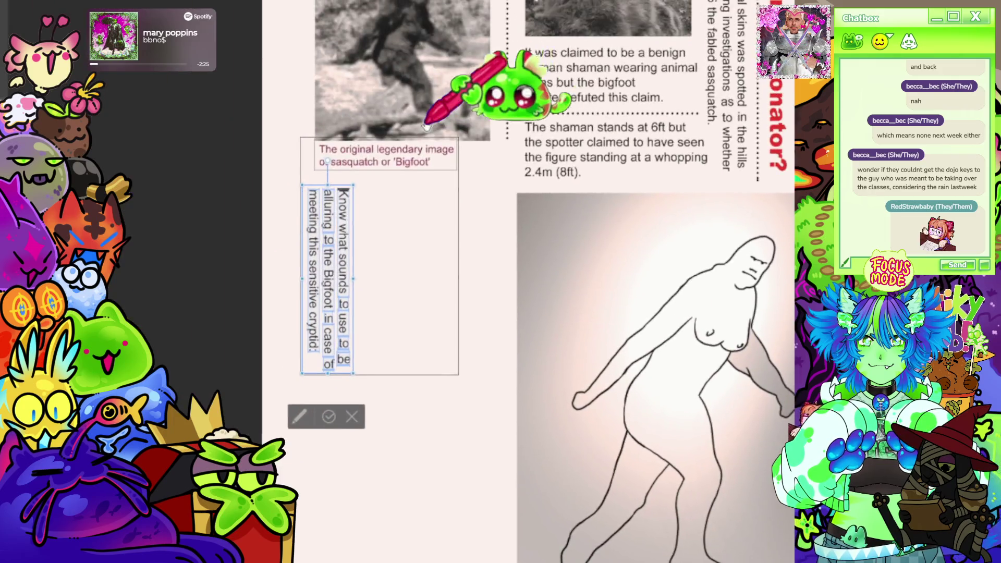
left_click_drag(317, 358, 565, 344)
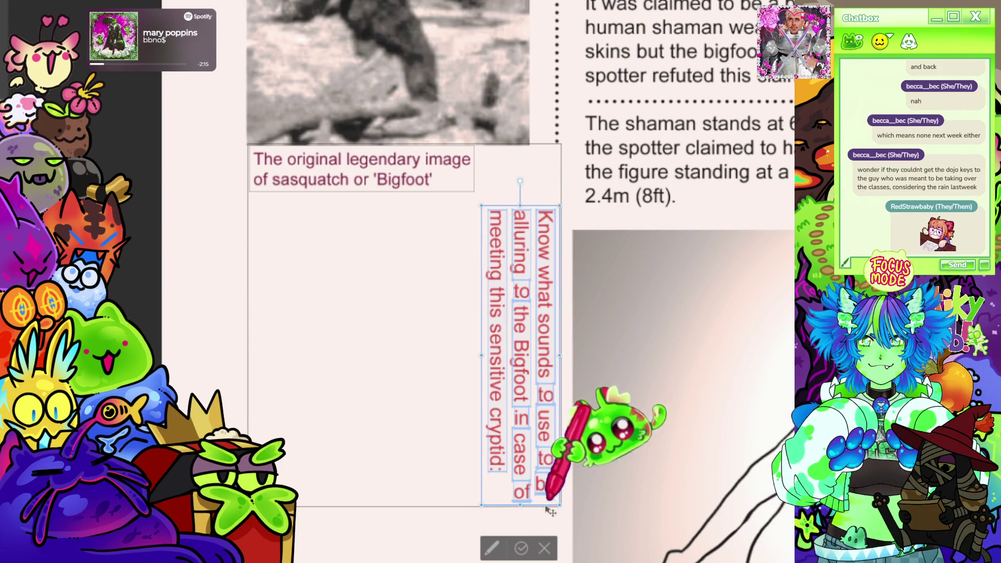
left_click(521, 548)
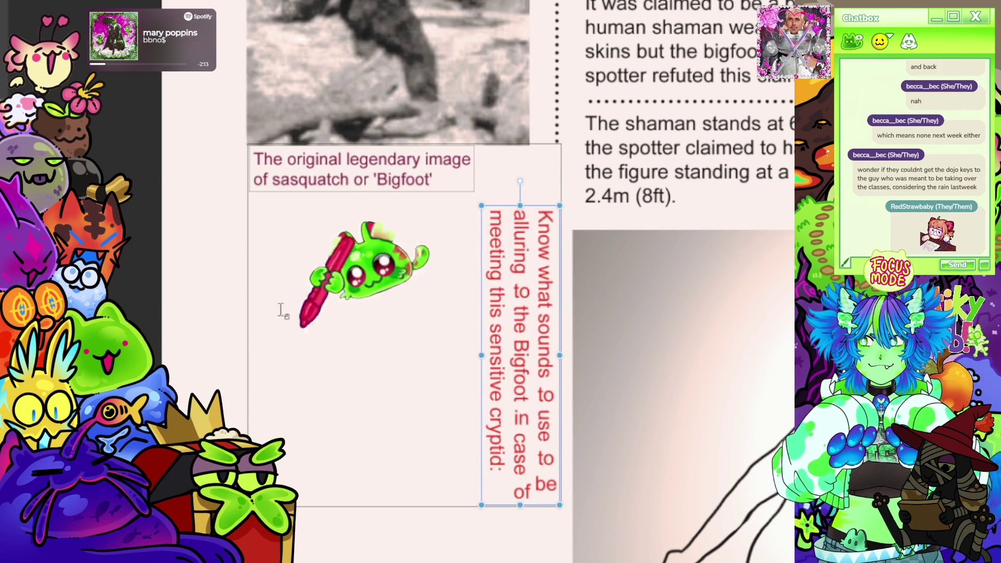
left_click(257, 239)
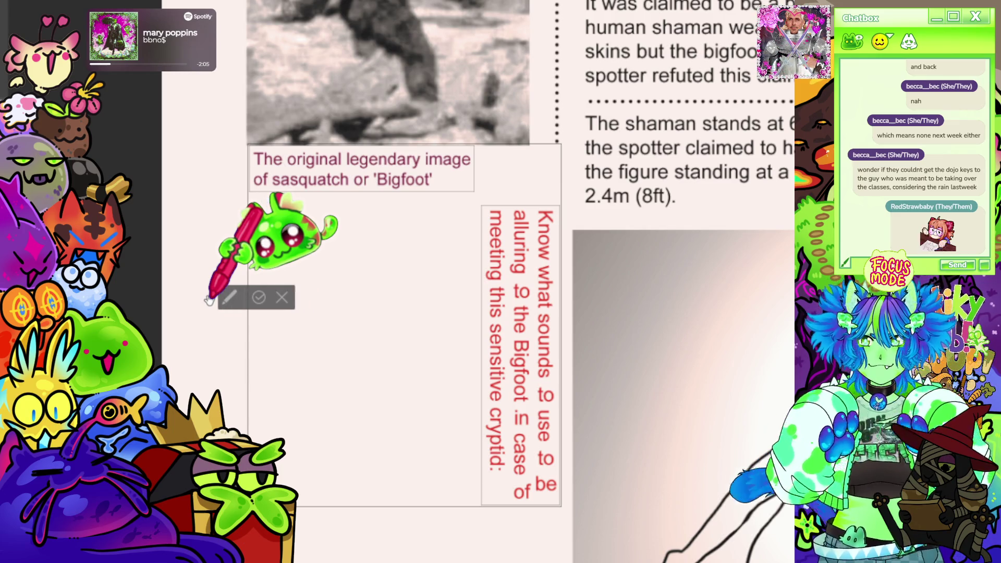
- Type 'Now', then the sound lines 'AROOROOO' and 'GRRRR WOOF WOOF', fixing typos
type("Now")
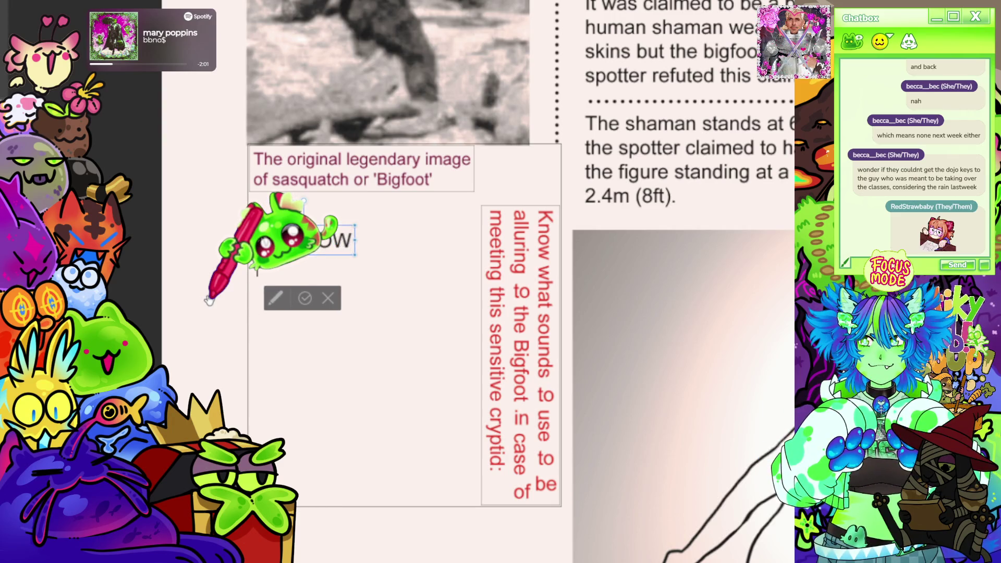
key("Return")
type("AROOO")
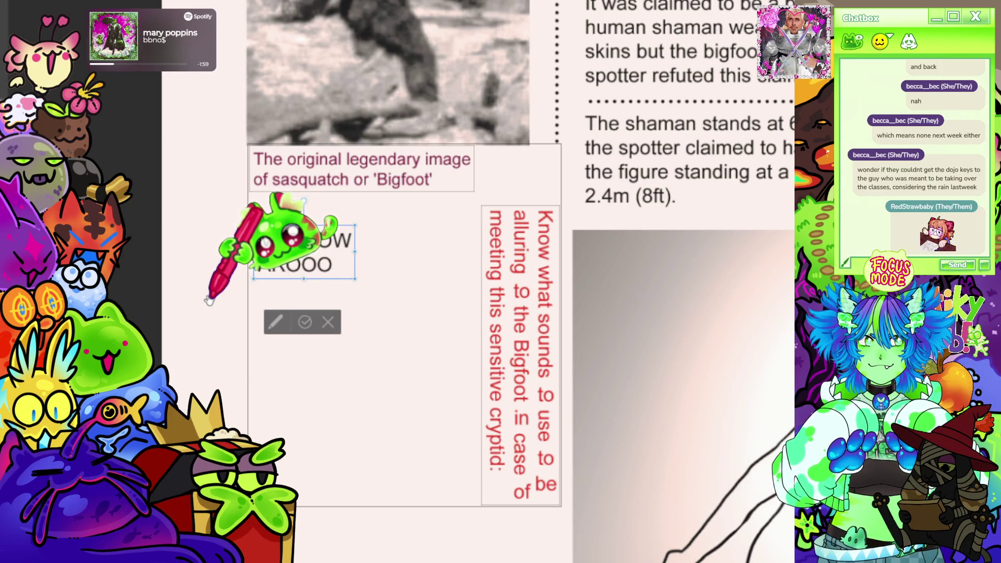
type("WO")
key("BackSpace")
key("BackSpace")
type("ROOOROO")
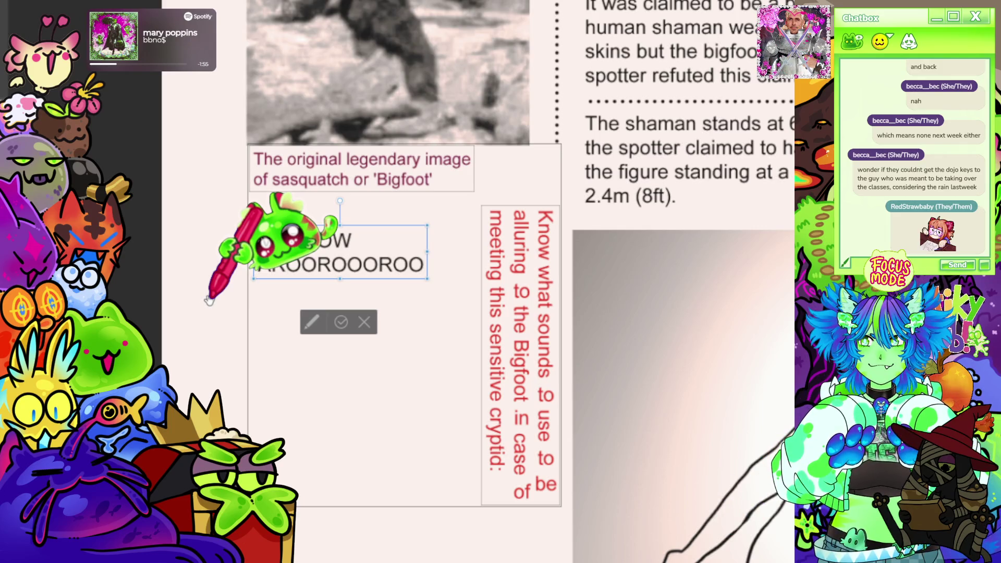
key("Return")
type("G")
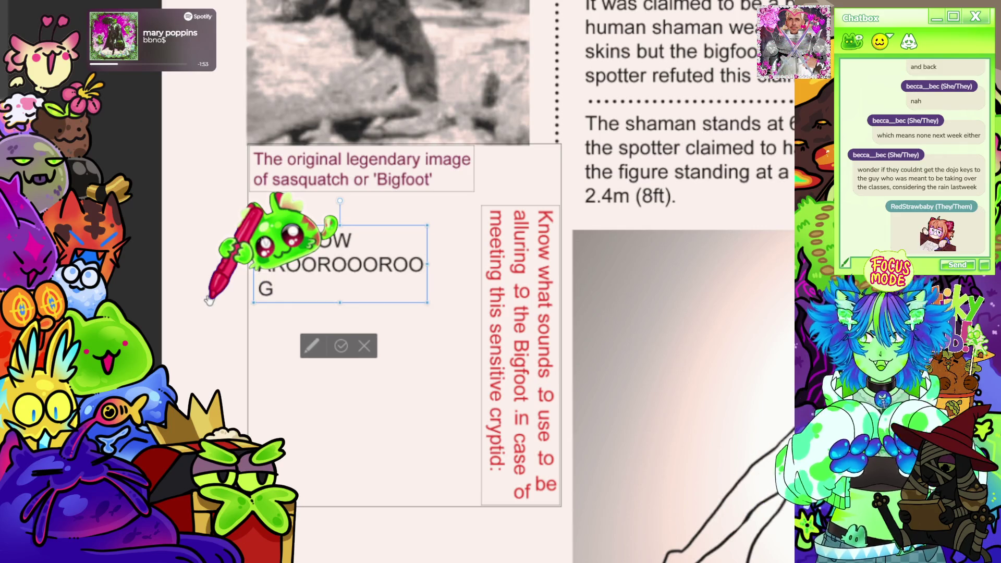
type("G WOF")
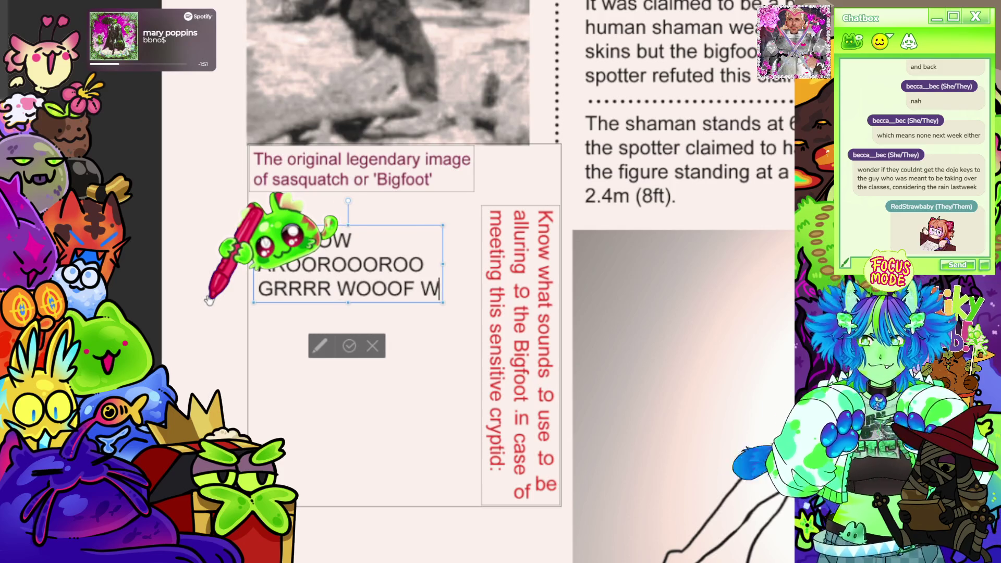
key("BackSpace")
key("BackSpace")
key("BackSpace")
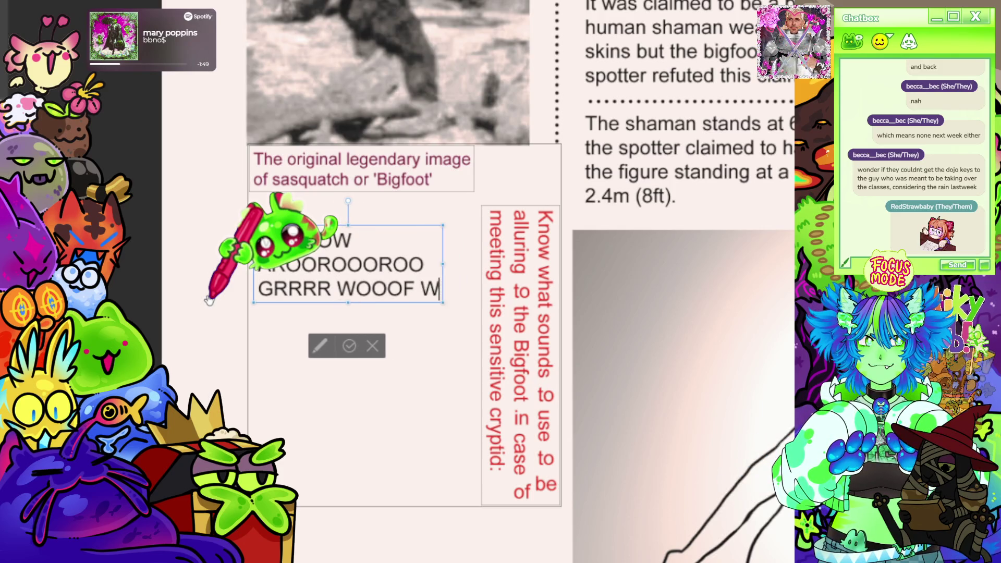
type("F WOOF")
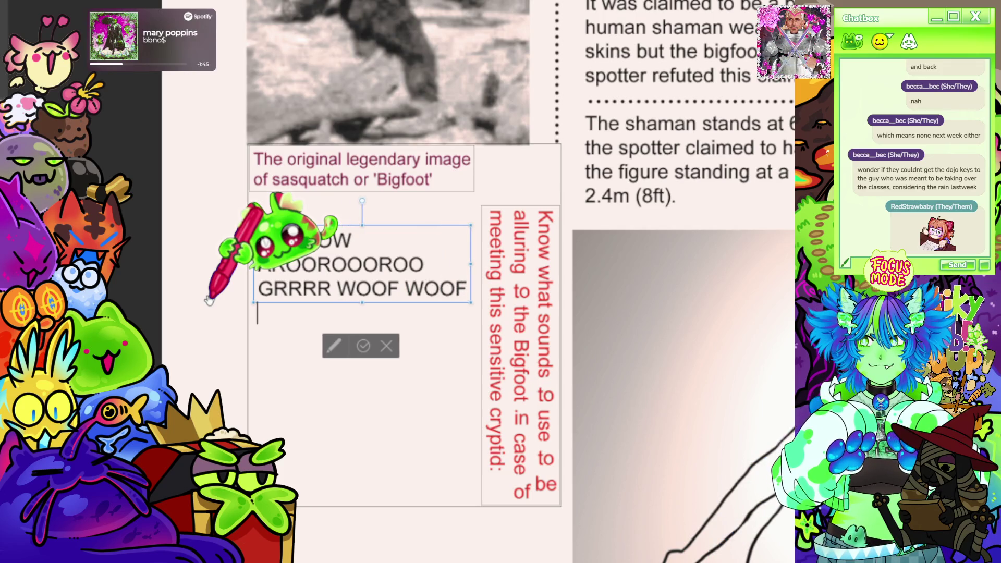
- Add 'MRAAAA' and 'AWOOOOOO' lines, trimming the extra 'WOOF' words from the last line
key("Return")
type("MRA")
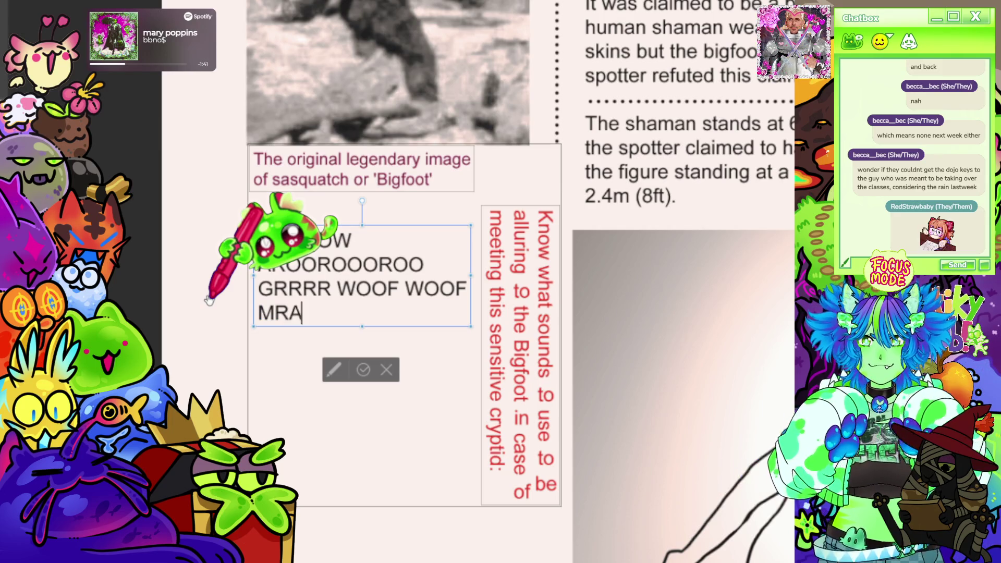
type("AA")
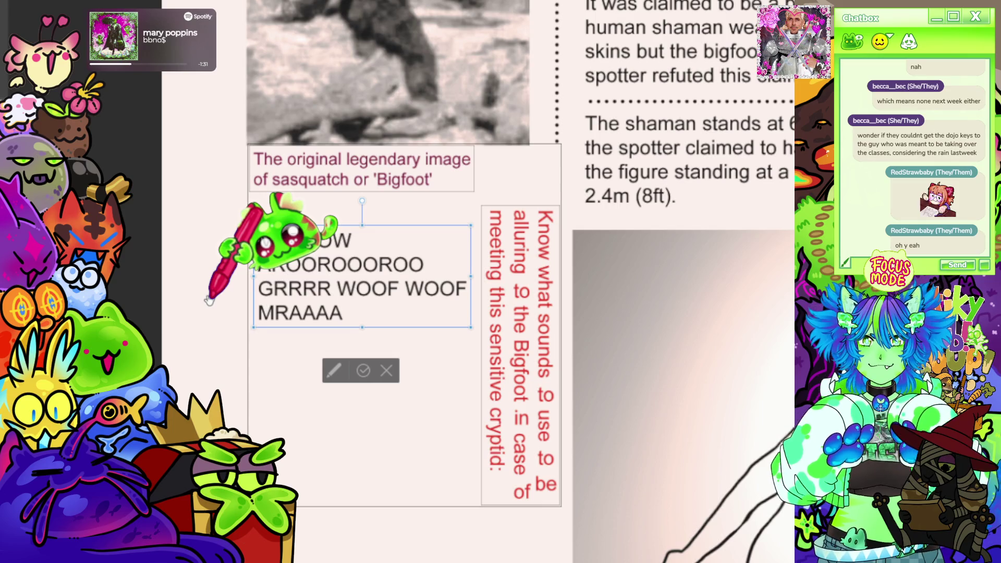
scroll(519, 201, "down", 5)
scroll(487, 203, "up", 3)
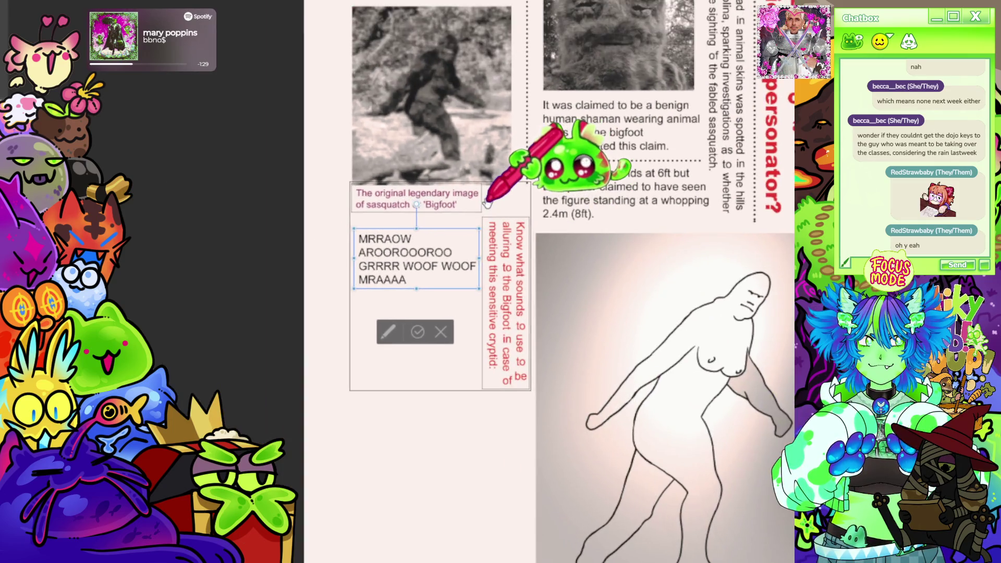
scroll(487, 203, "up", 3)
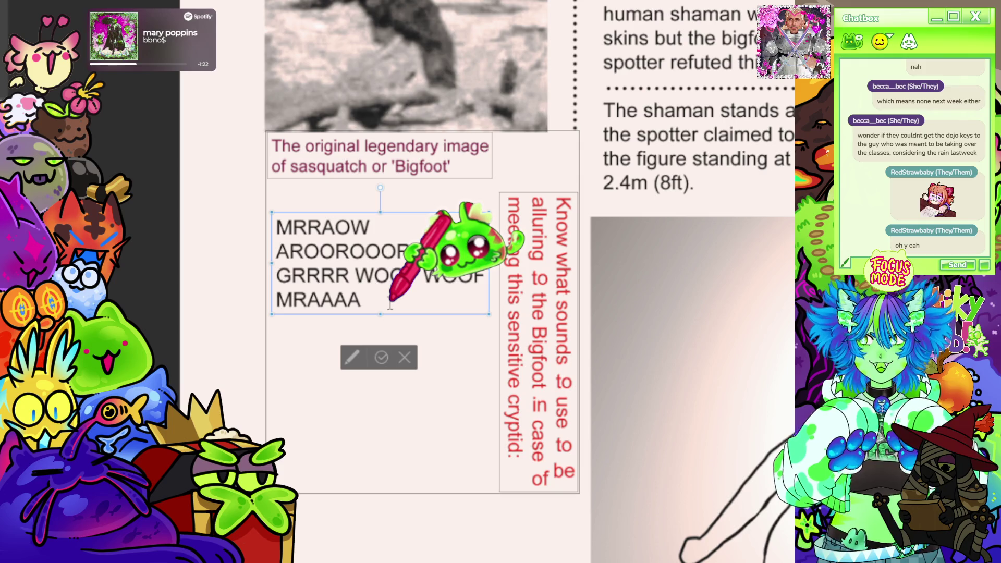
key("Return")
type("AWOOOOOO")
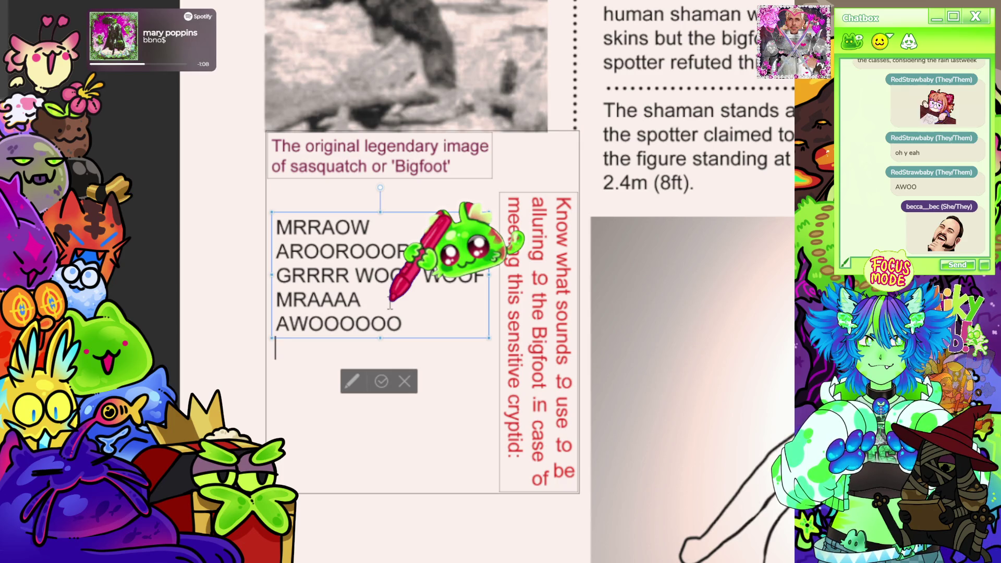
type("AWOOO WOOOF W")
key("BackSpace")
key("BackSpace")
key("BackSpace")
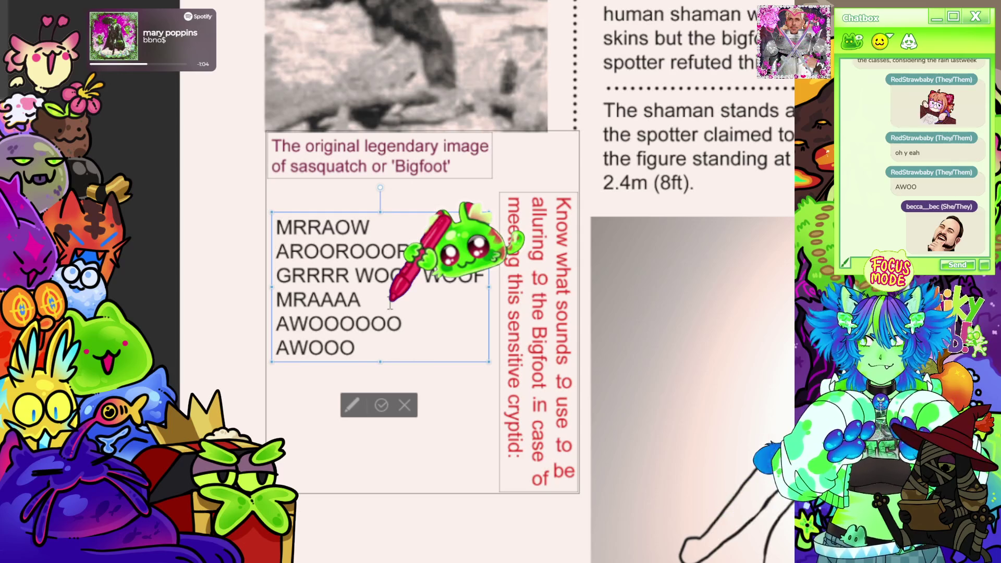
type("WOOF WOOF")
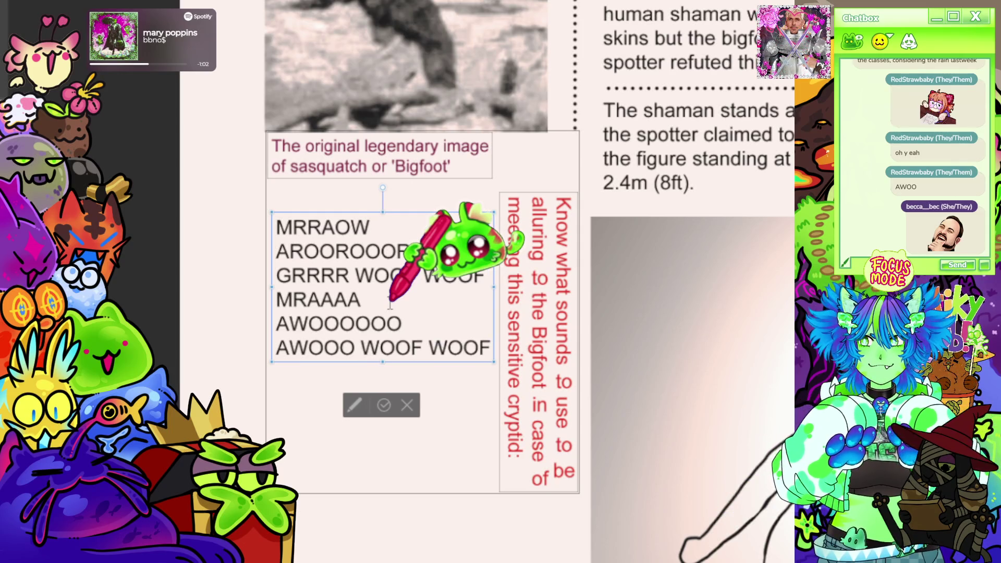
key("BackSpace")
key("BackSpace")
key("BackSpace")
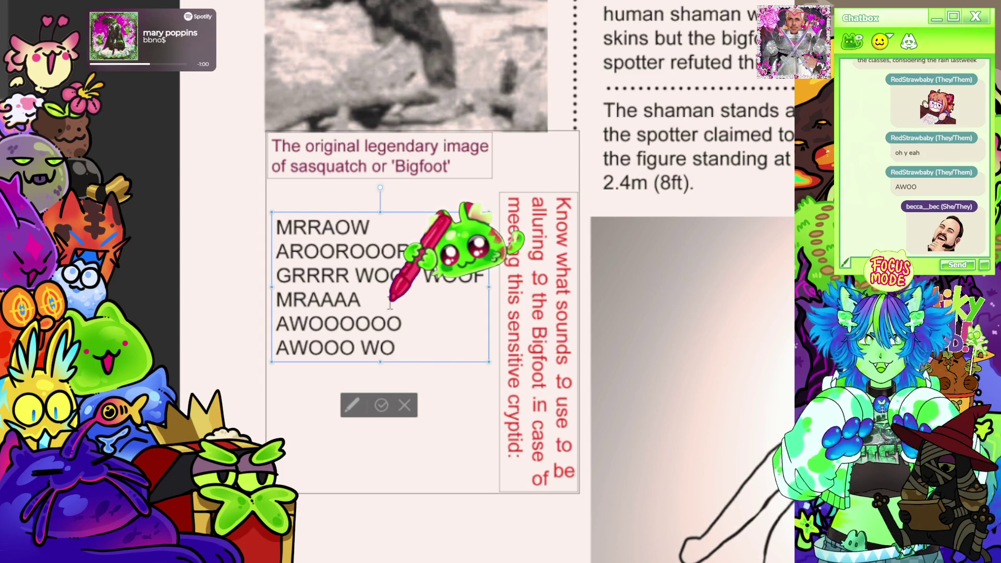
key("BackSpace")
key("BackSpace")
key("BackSpace")
key("BackSpace")
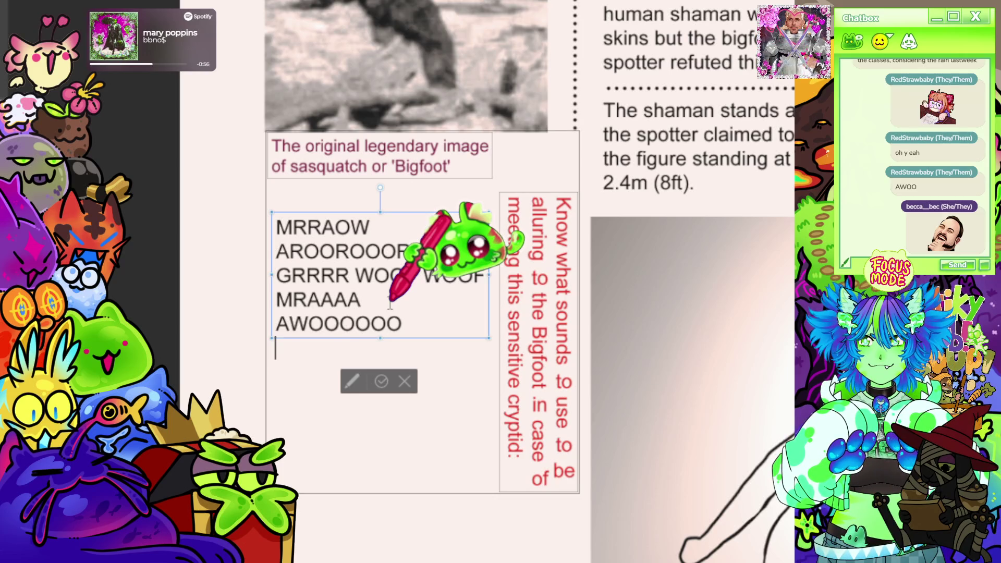
- After a blank line, start the note 'All sounds are proven to' and shift the box left
key("Return")
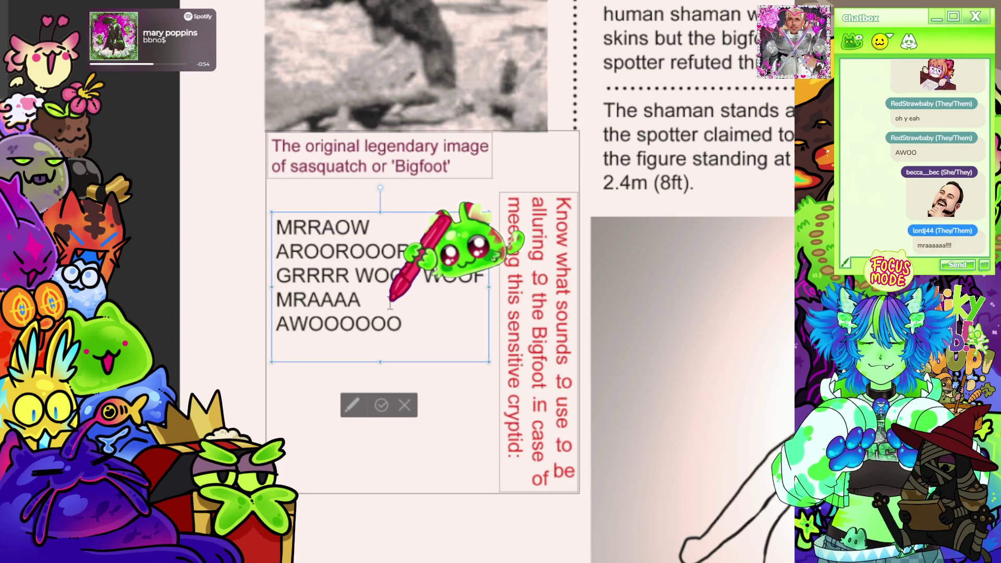
type("A")
type("ll sounds zre")
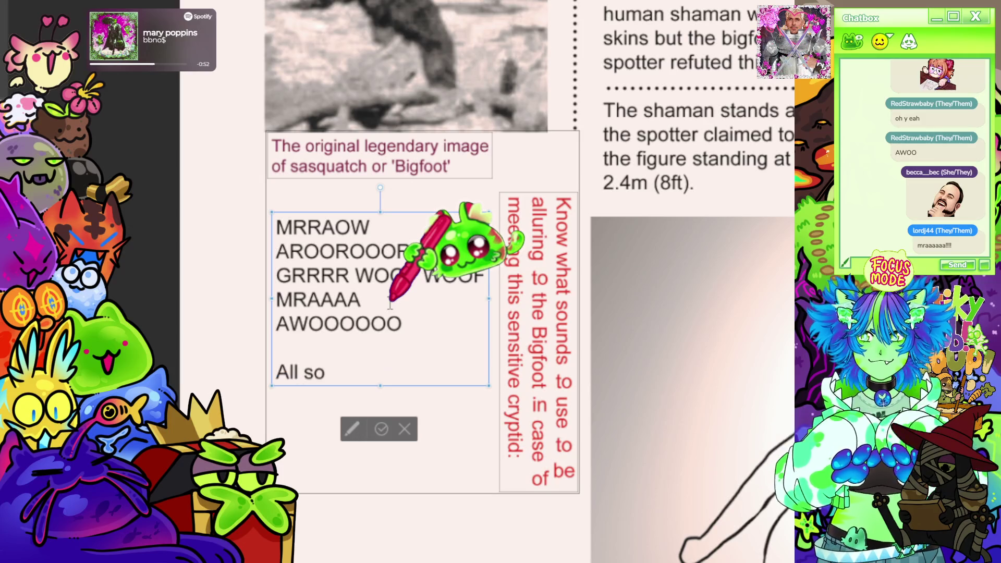
key("BackSpace")
key("BackSpace")
key("BackSpace")
type("are proven")
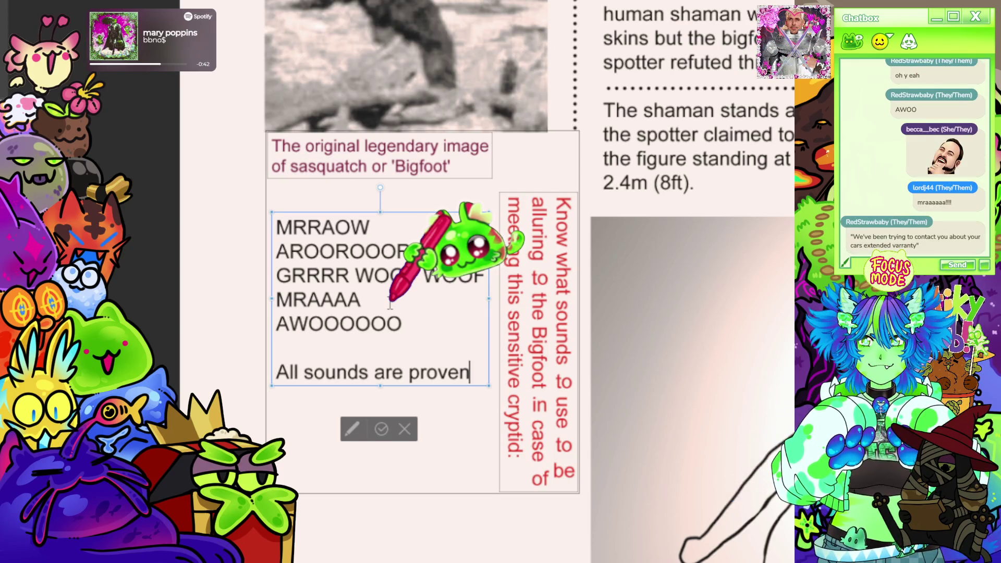
type(" to")
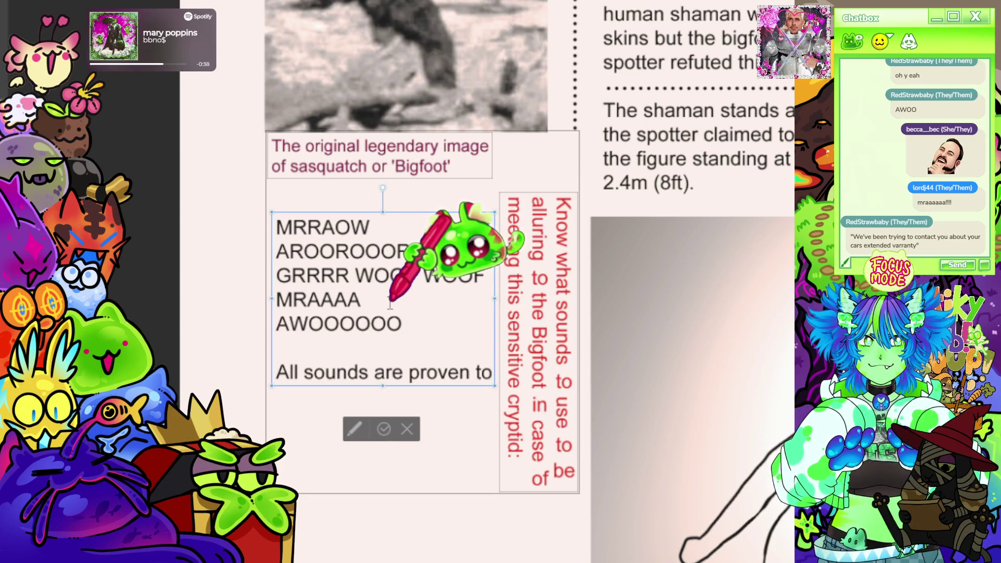
mouse_move(296, 386)
left_mouse_down()
mouse_move(259, 388)
mouse_move(260, 365)
mouse_move(295, 365)
mouse_move(270, 366)
left_mouse_up()
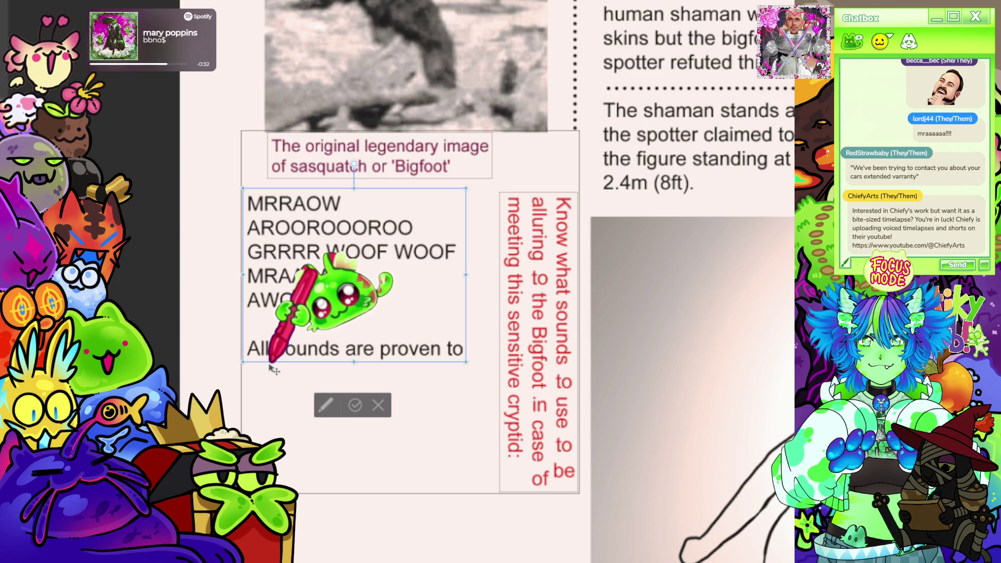
- Continue the note: 'proven to be scientifically alluring to the Bigfoot with the findings provided by the Bigfoot Study'
left_click(284, 348)
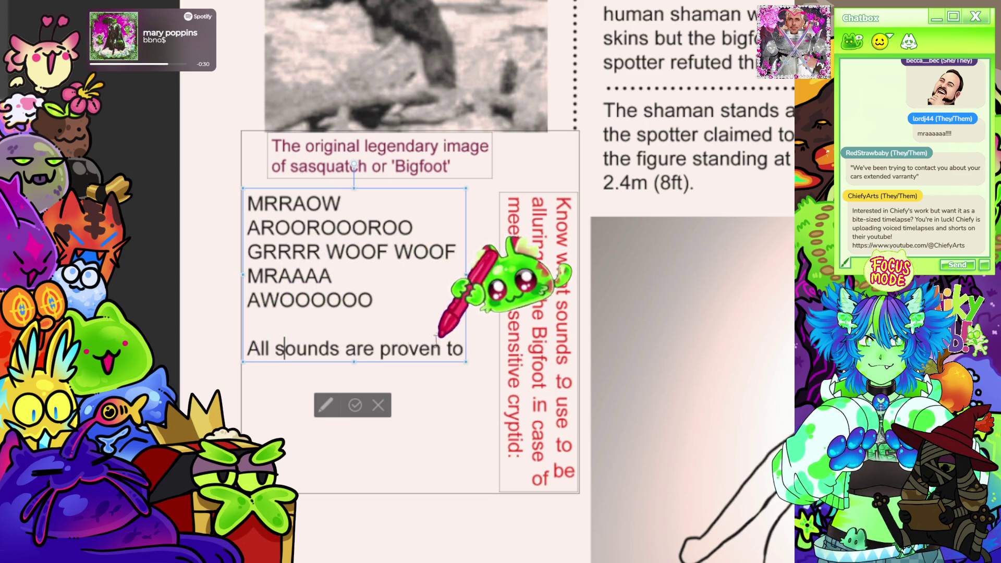
left_click(346, 348)
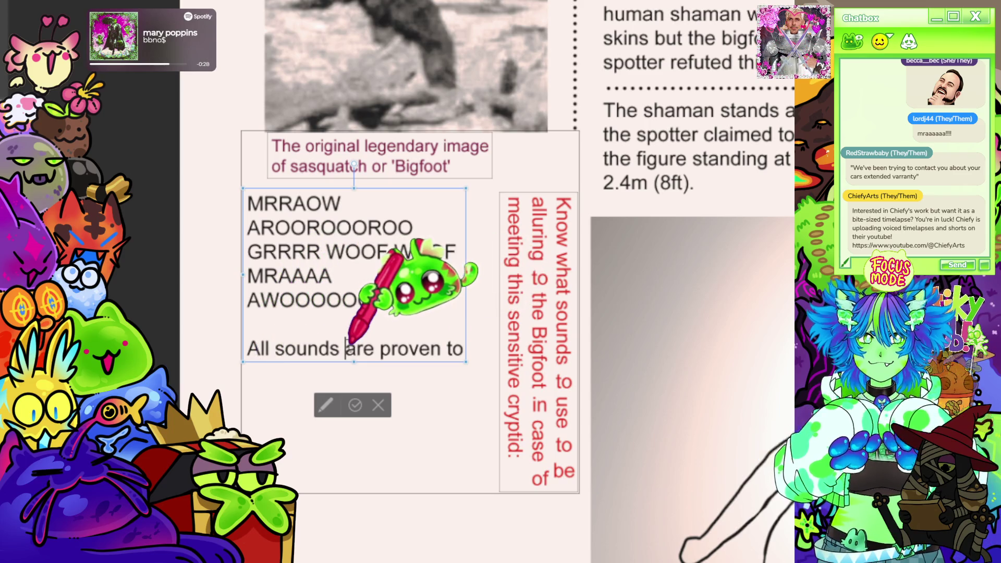
type("provided")
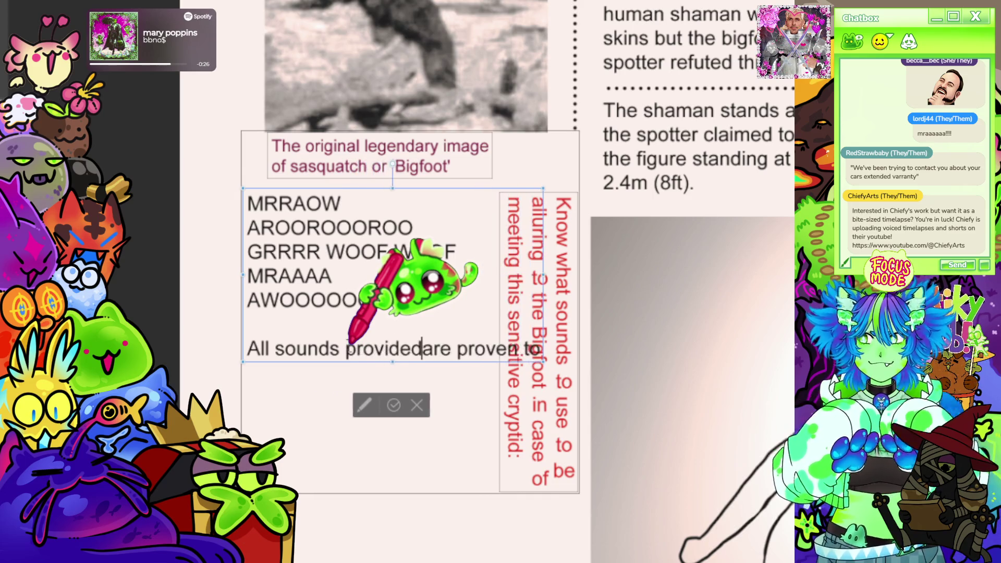
key("Return")
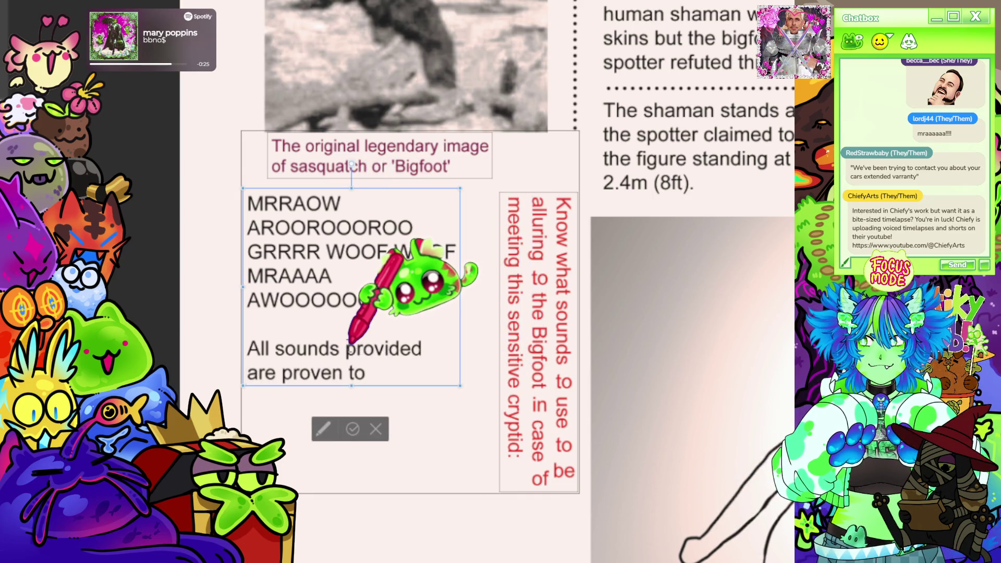
key("BackSpace")
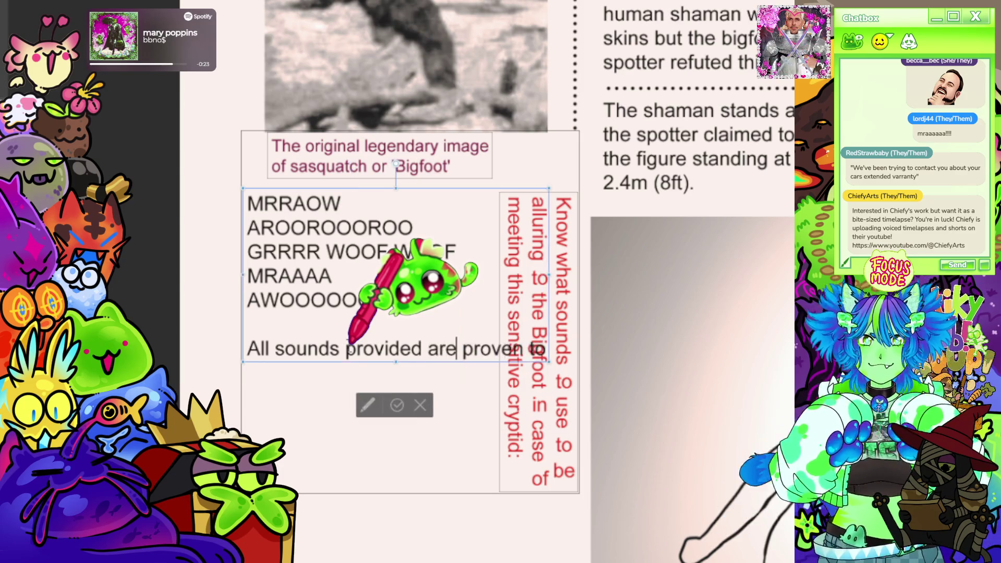
key("Return")
key("Right")
key("Right")
key("Right")
type("be")
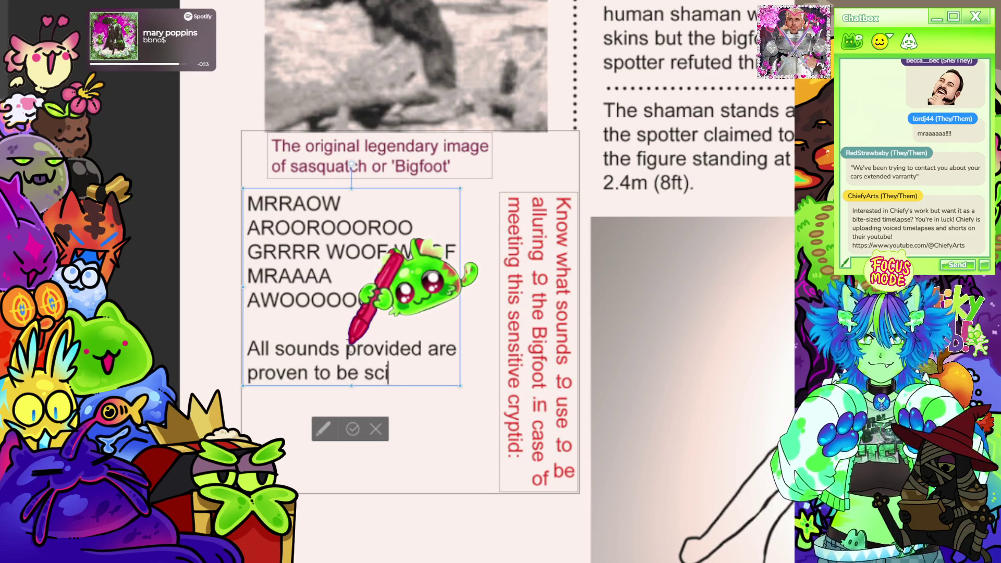
type("tifically")
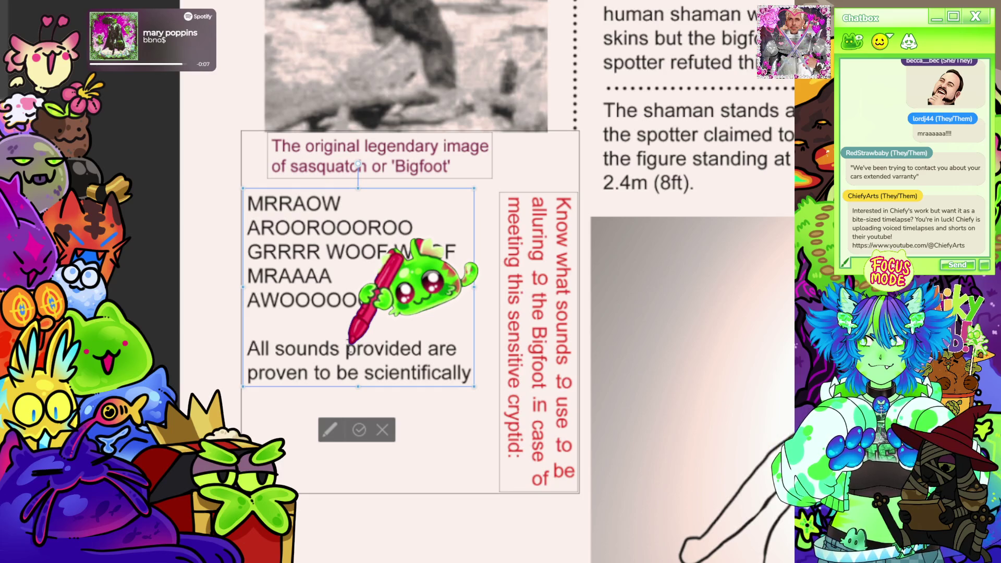
key("Return")
type("alluring to the Bigfoot.")
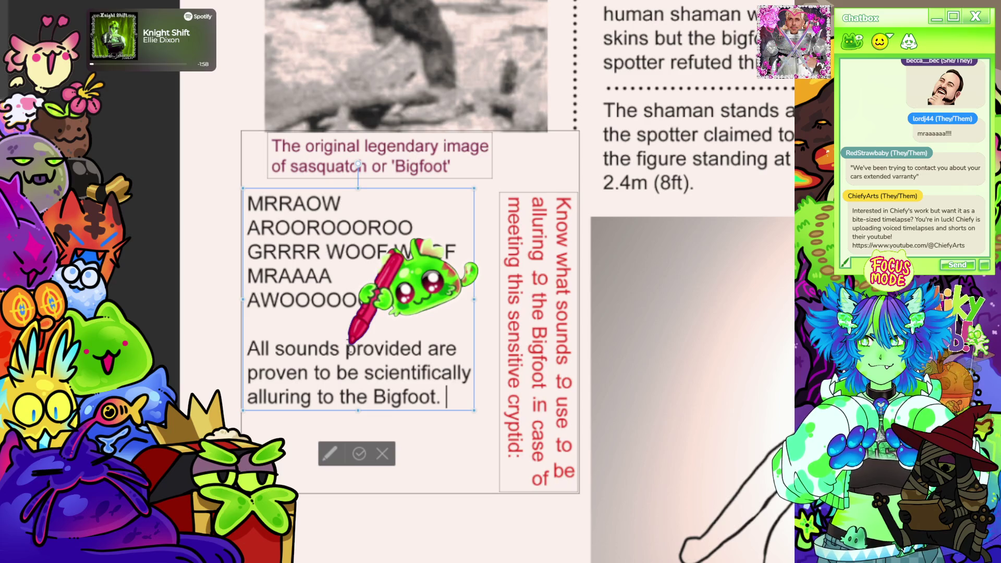
type("with th")
key("BackSpace")
key("BackSpace")
key("BackSpace")
type("the Bigfoot with the fou")
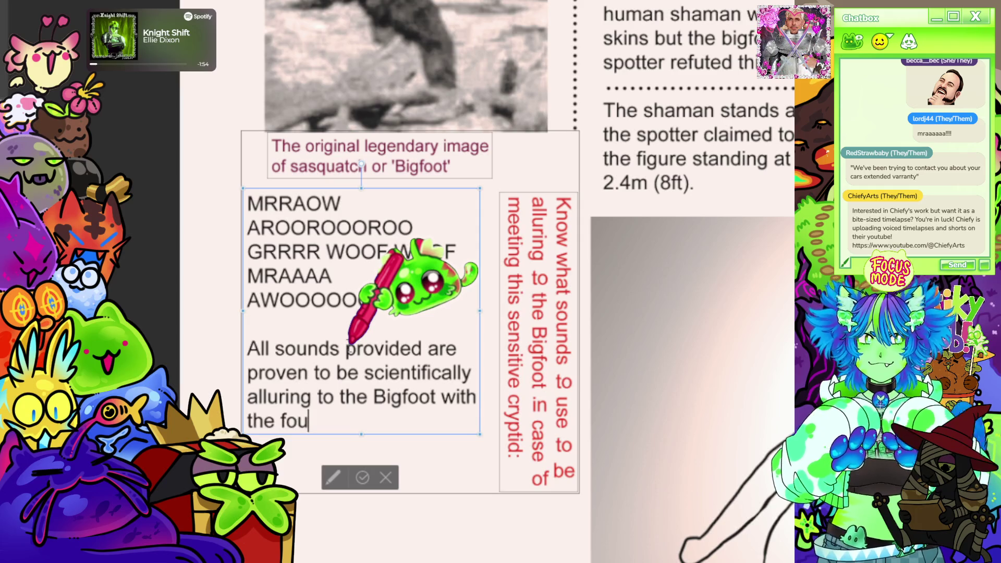
key("BackSpace")
key("BackSpace")
type("indings p")
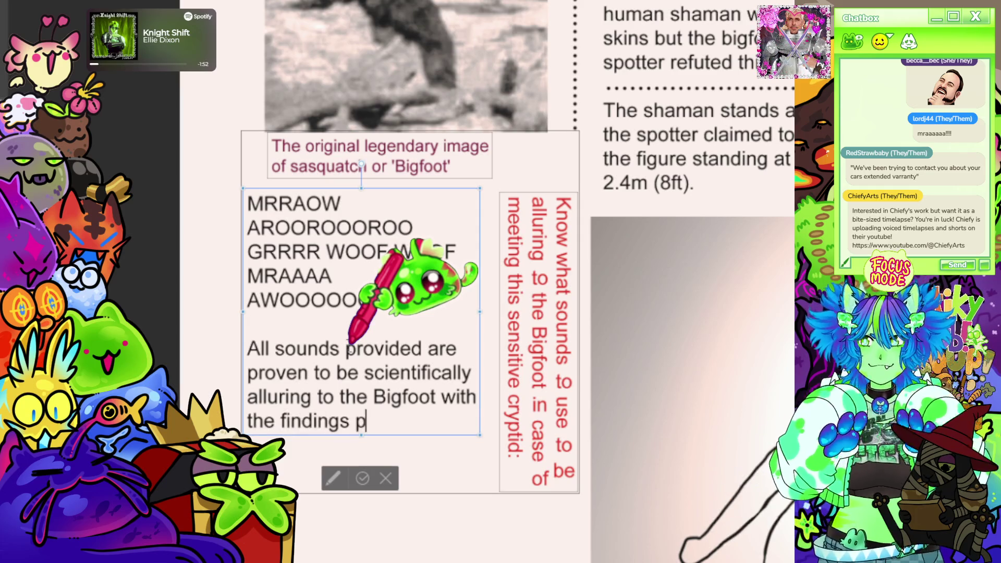
type("rovided by the")
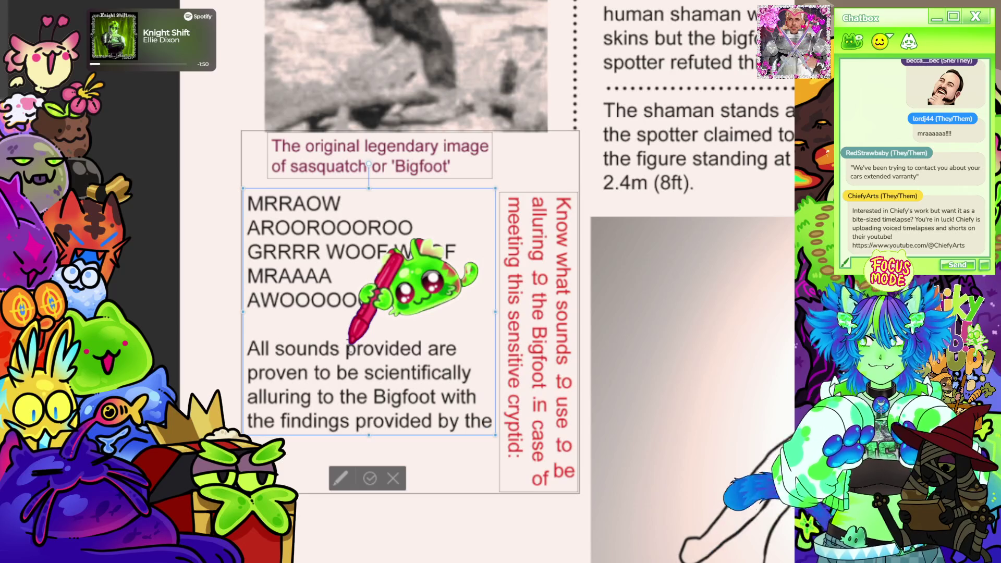
type(" Bigfoot")
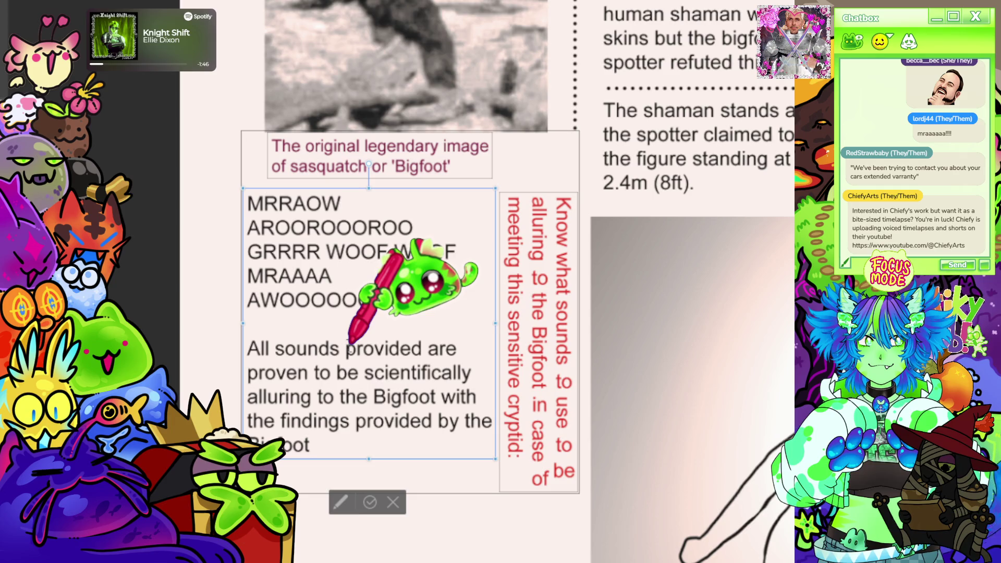
type(" Study Clinic.")
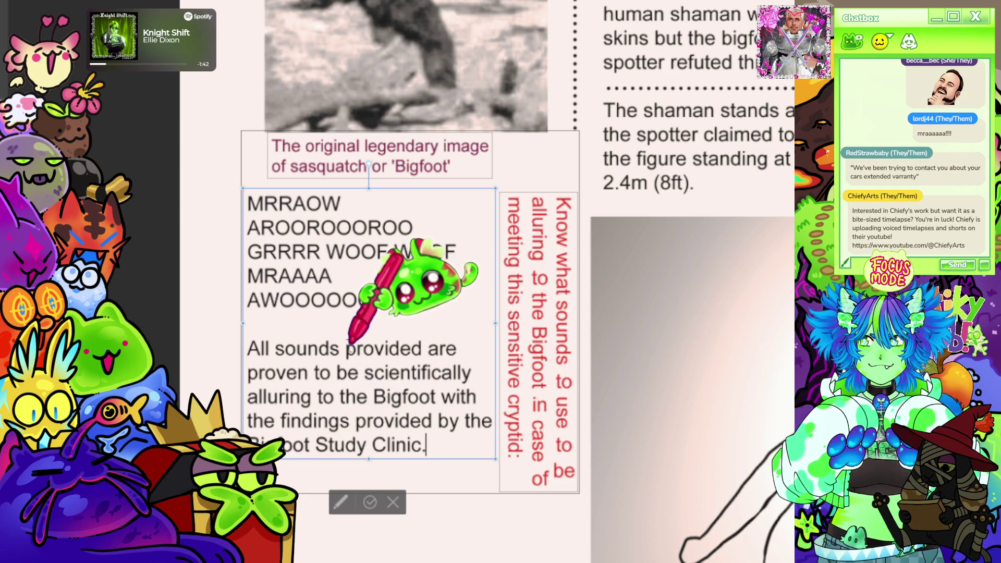
- Lower the sounds box a few pixels, keep the five sound lines left-aligned, and commit the text
scroll(344, 336, "down", 4)
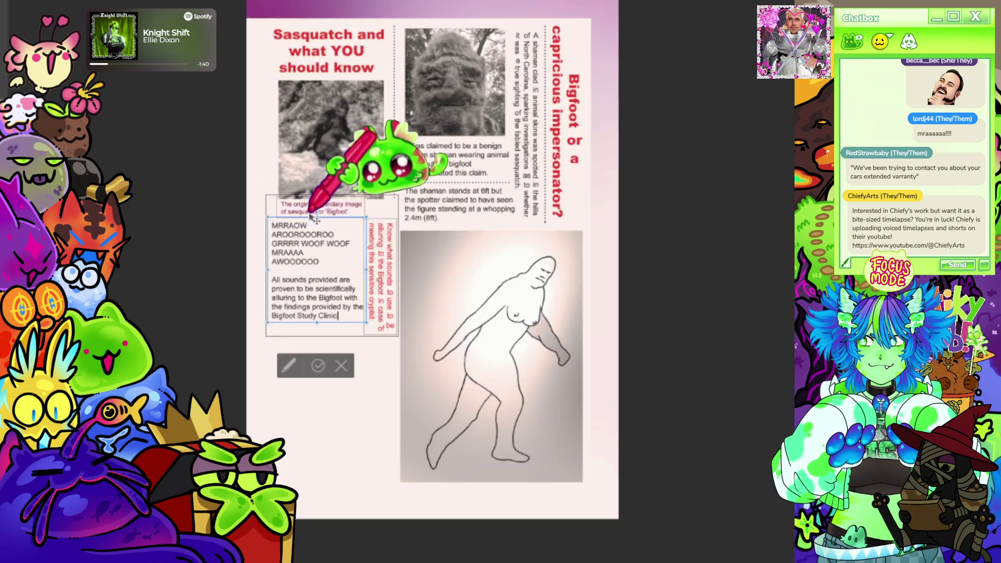
scroll(255, 236, "up", 5)
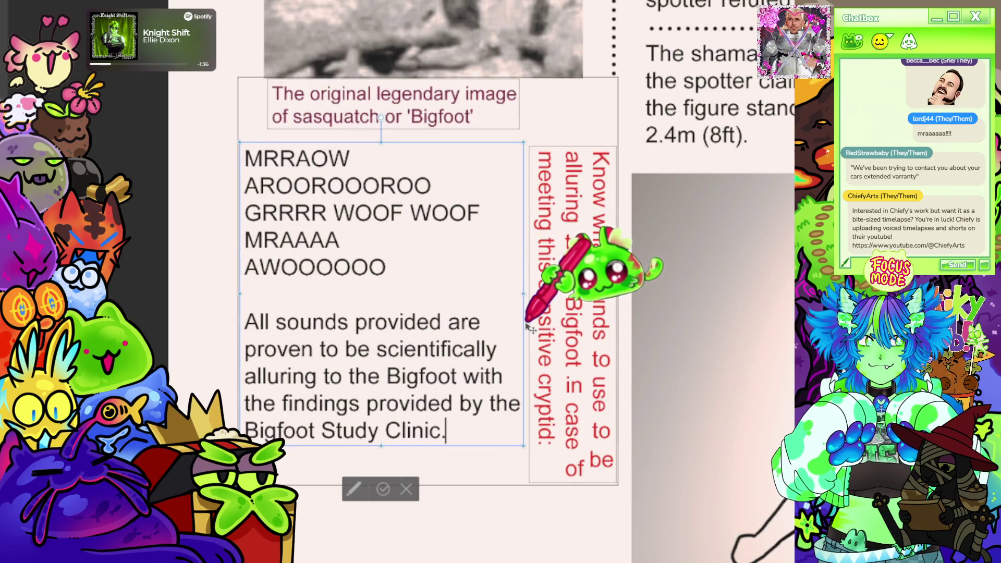
left_click_drag(529, 328, 528, 332)
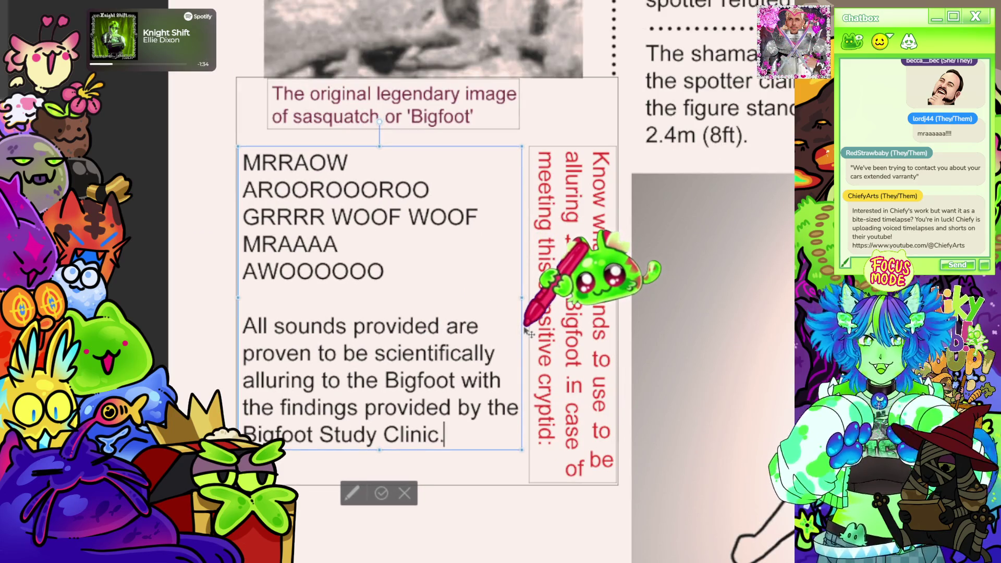
left_click_drag(242, 162, 266, 293)
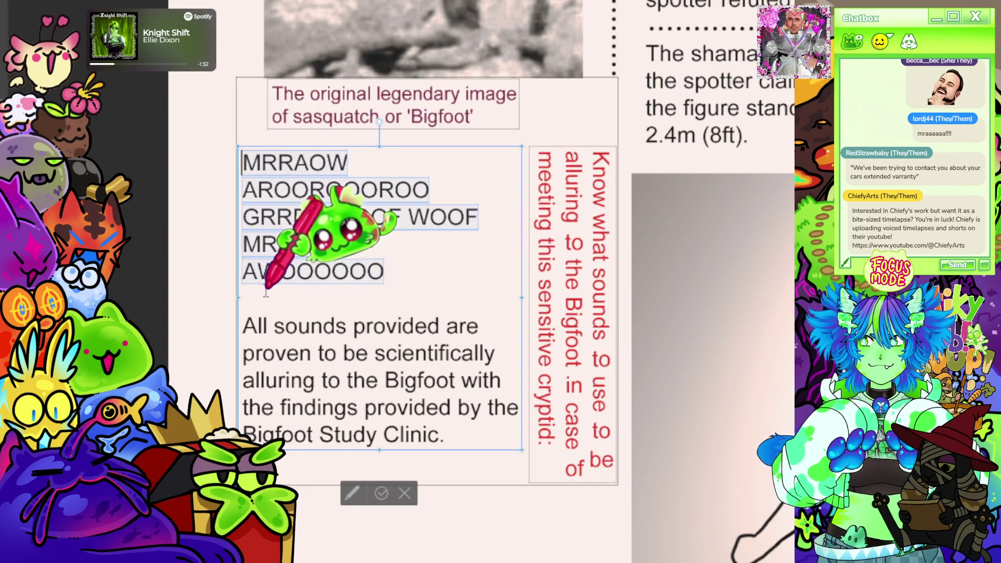
left_click(151, 263)
left_click(135, 263)
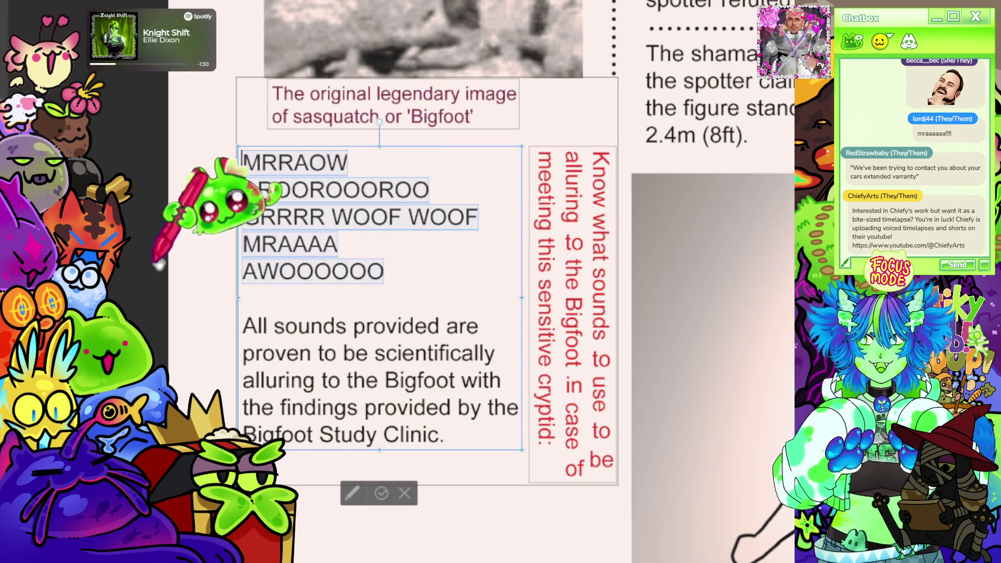
left_click(389, 272)
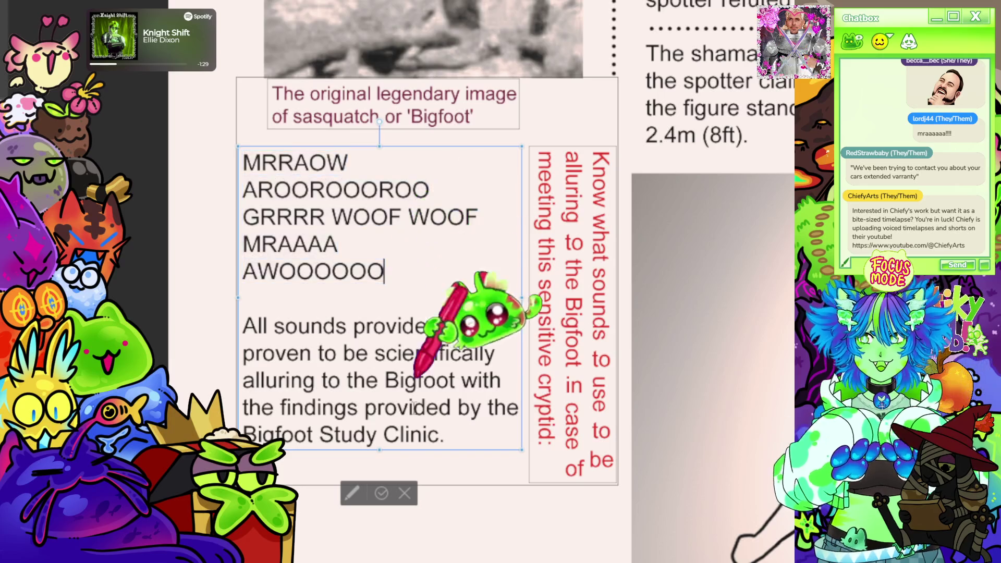
left_click(385, 500)
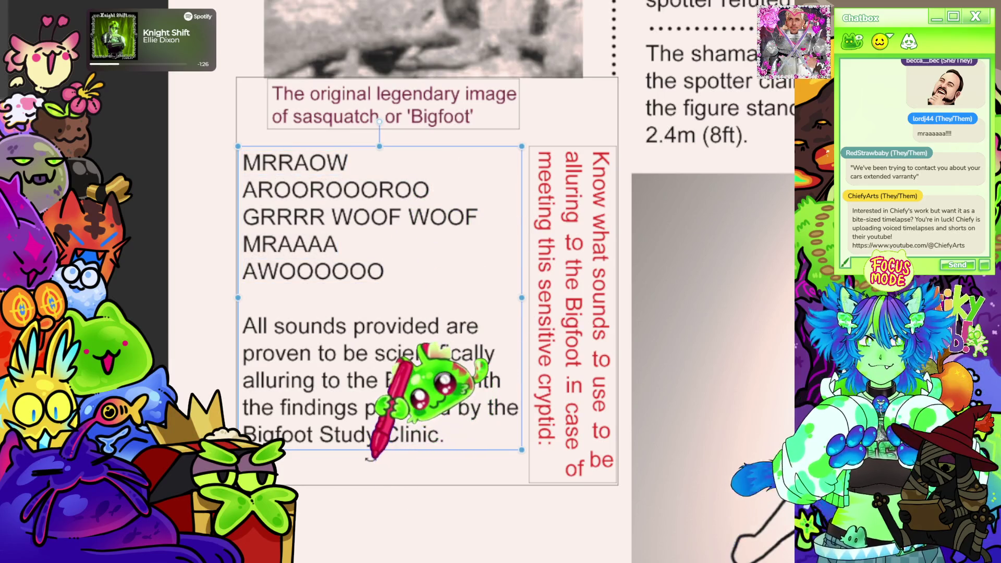
scroll(466, 253, "down", 5)
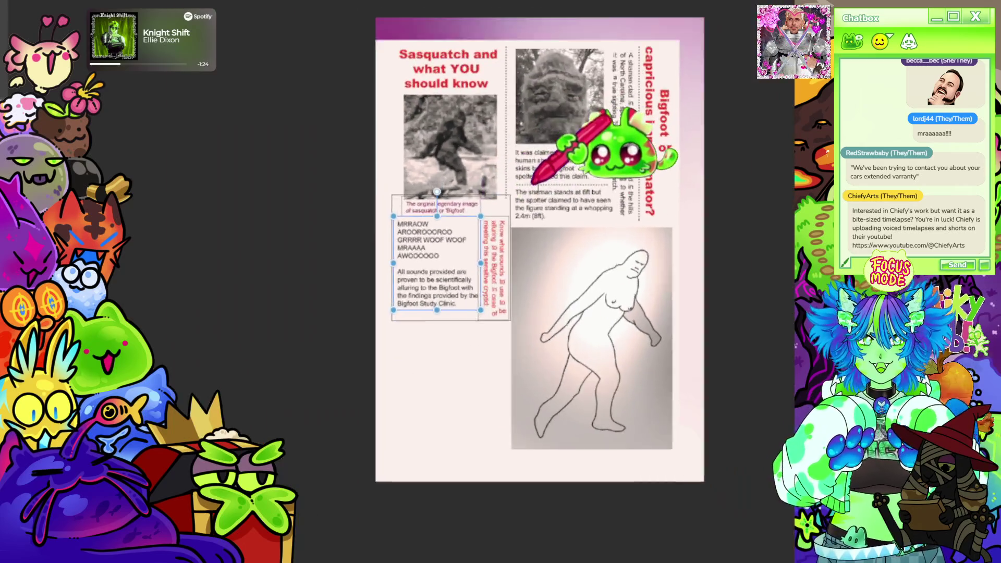
scroll(545, 183, "up", 3)
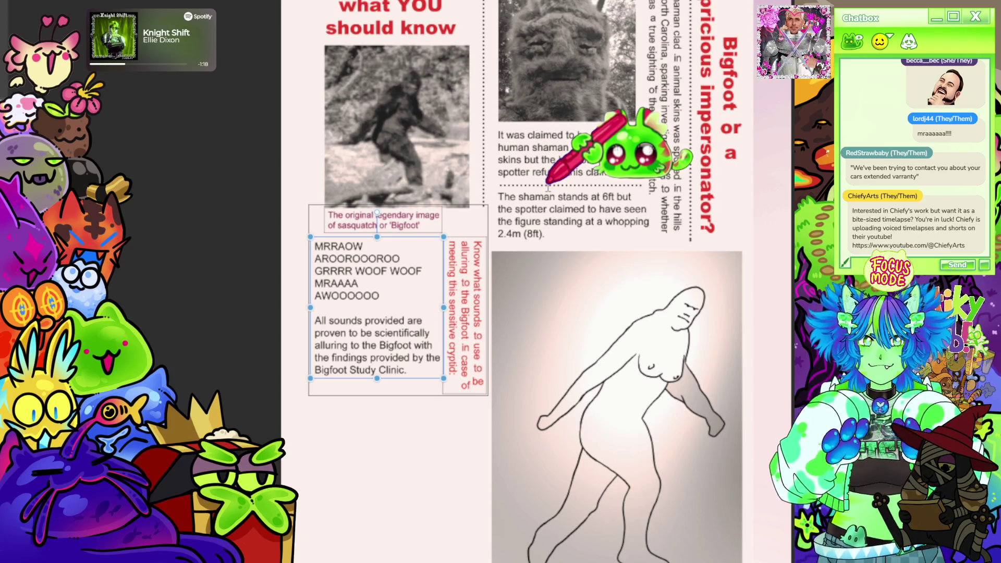
scroll(547, 184, "down", 3)
scroll(518, 223, "up", 1)
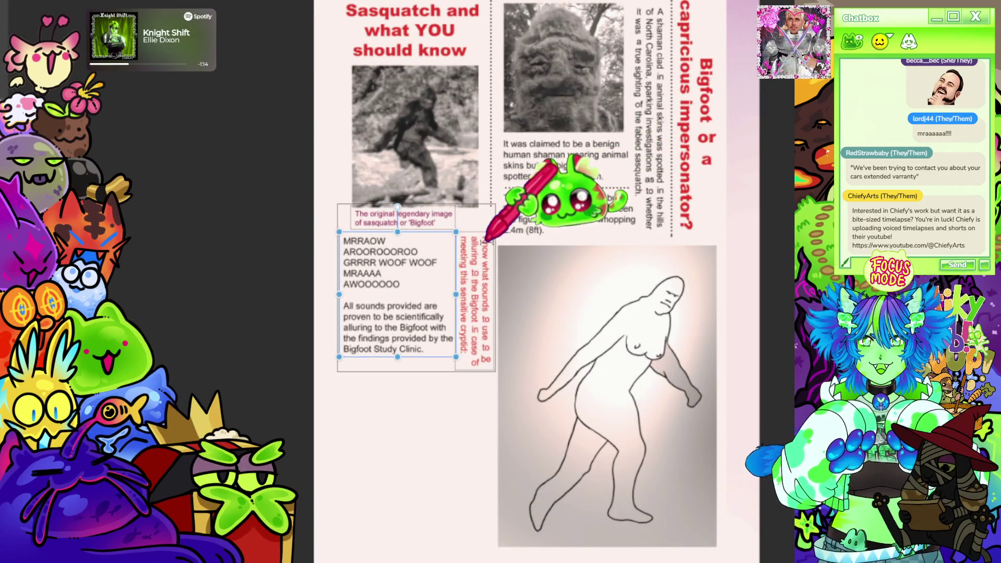
scroll(451, 282, "up", 1)
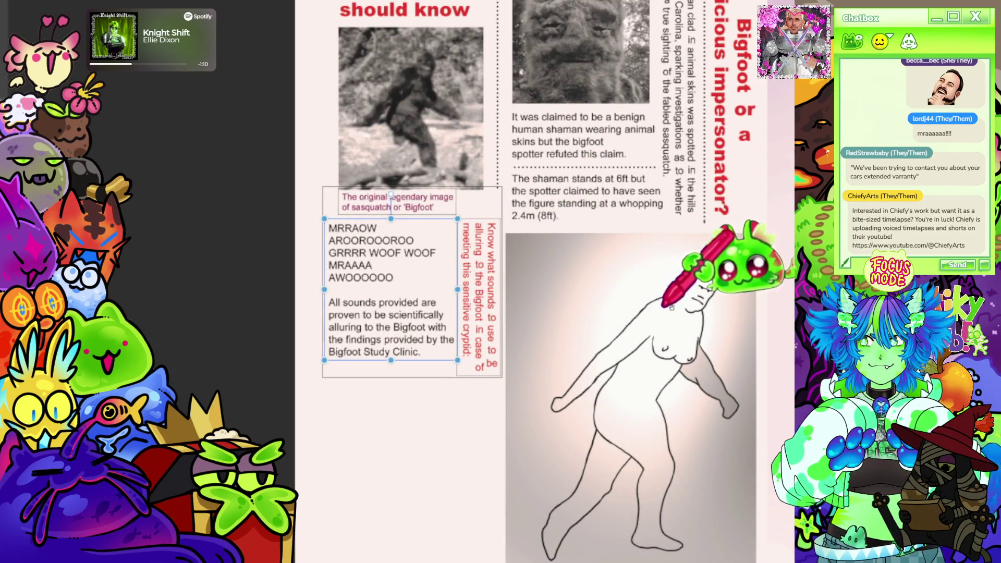
scroll(425, 404, "up", 1)
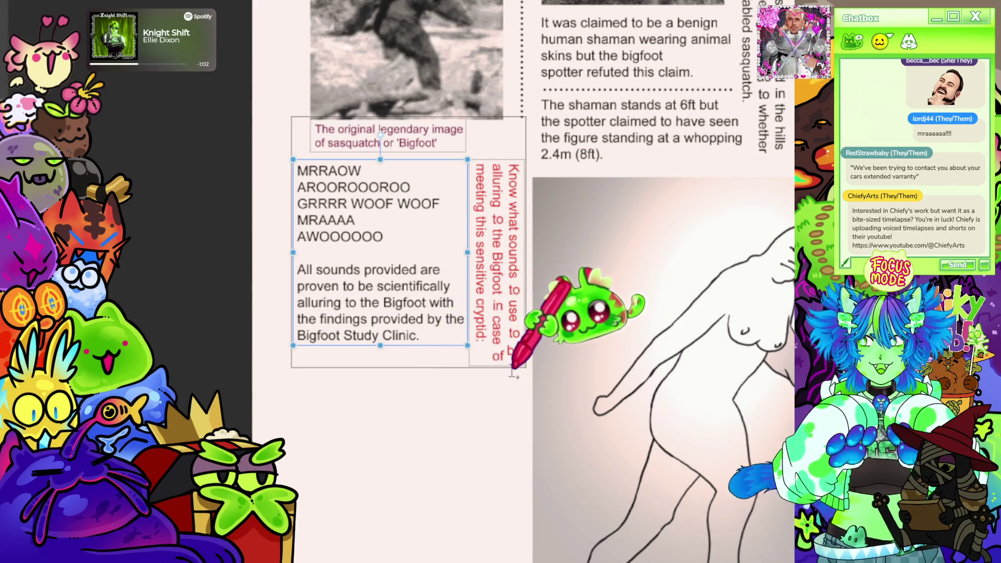
scroll(494, 357, "down", 2)
scroll(495, 350, "up", 4)
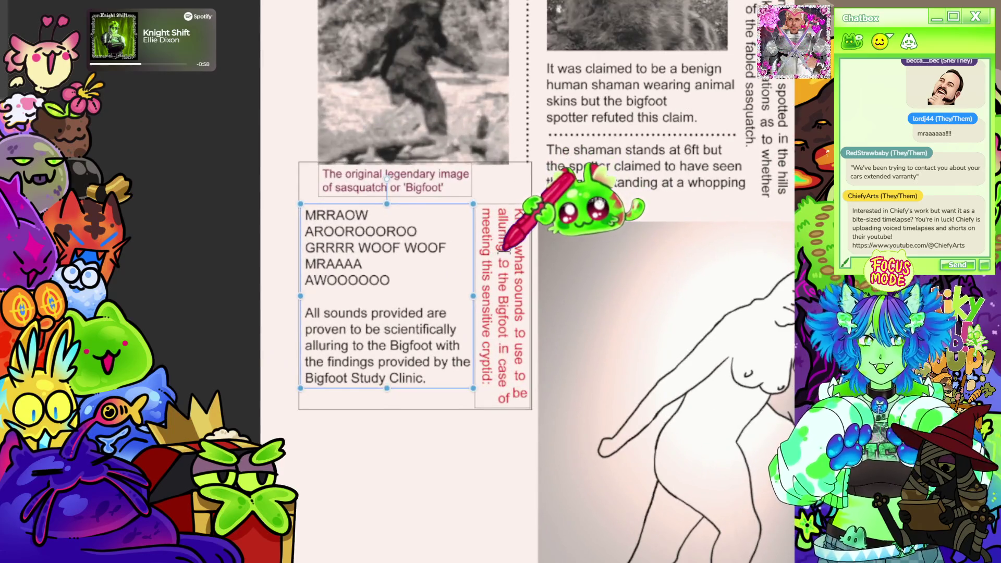
scroll(498, 245, "down", 1)
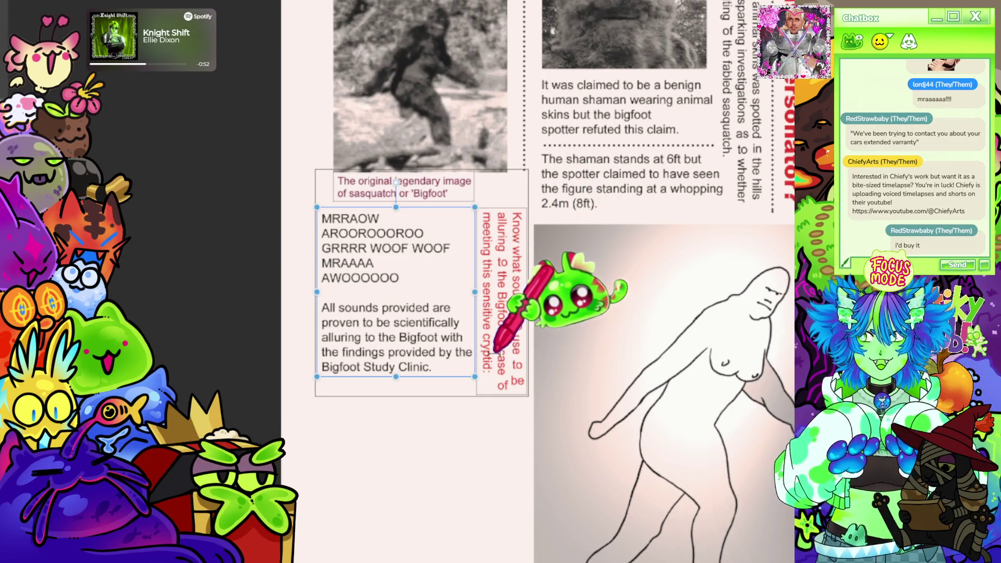
scroll(498, 345, "down", 4)
scroll(521, 235, "up", 3)
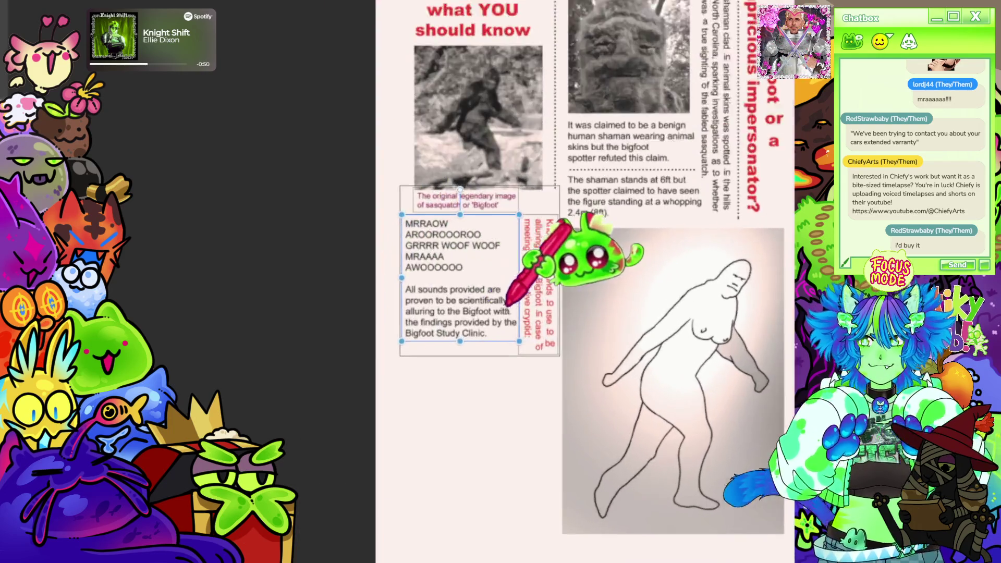
scroll(459, 223, "down", 3)
scroll(608, 264, "up", 3)
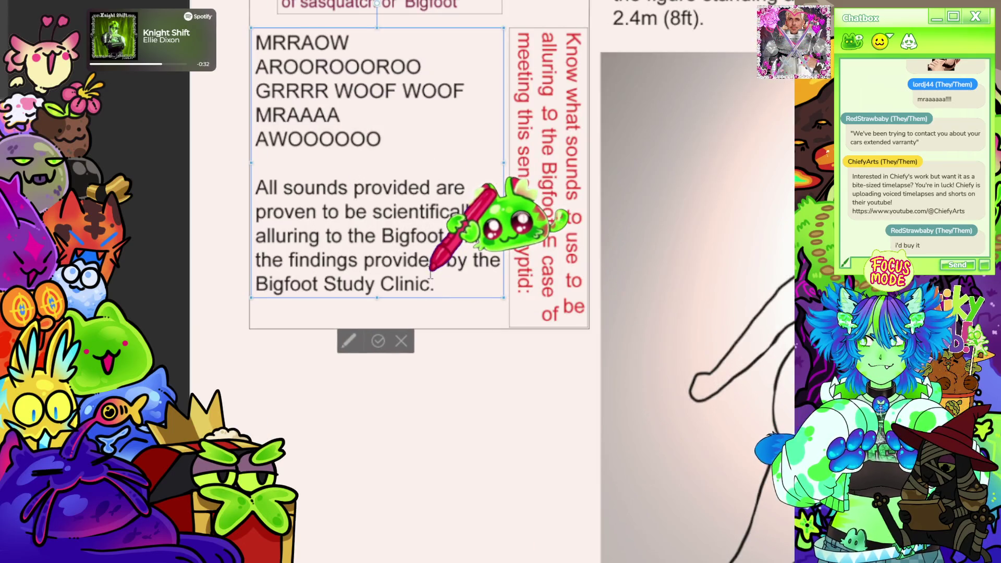
- Append '2012' after 'Bigfoot Study Clinic', commit the edit, and deselect the text boxes
type("202")
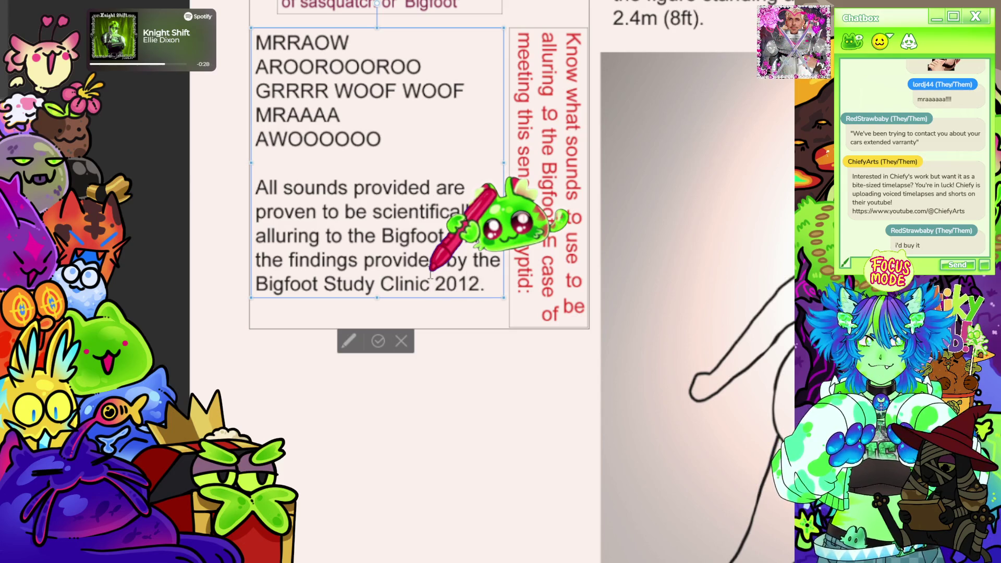
left_click(382, 339)
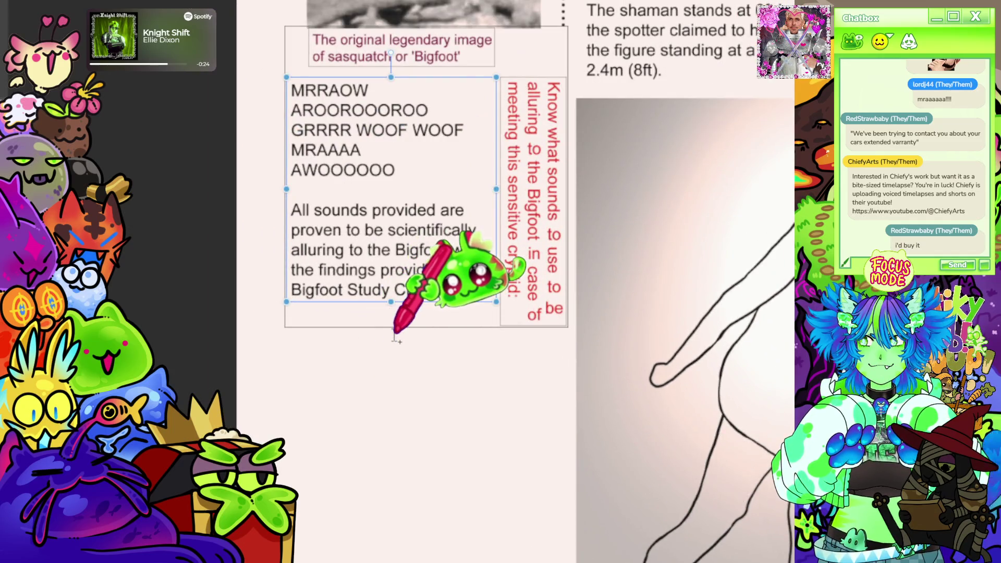
scroll(579, 219, "down", 5)
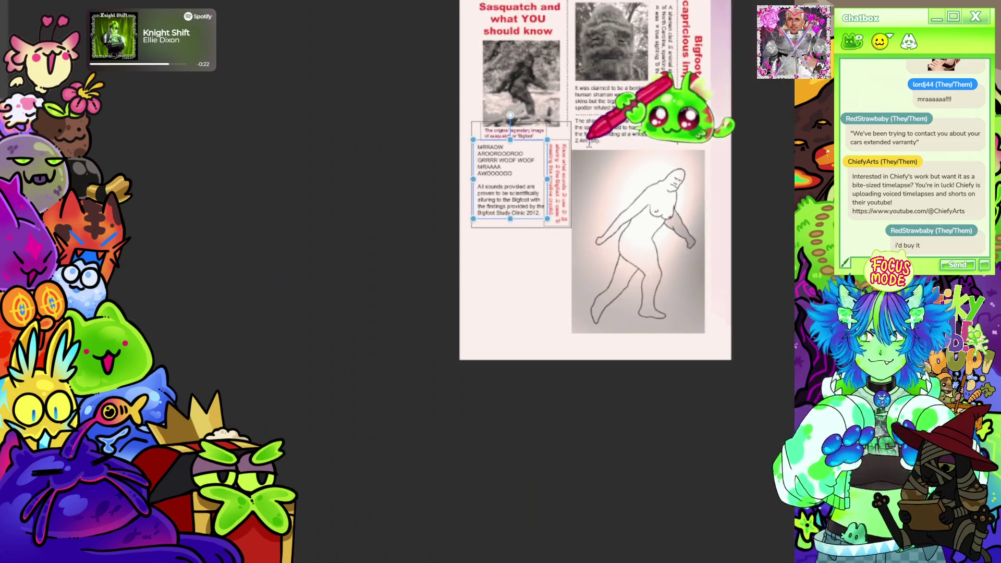
scroll(590, 144, "up", 3)
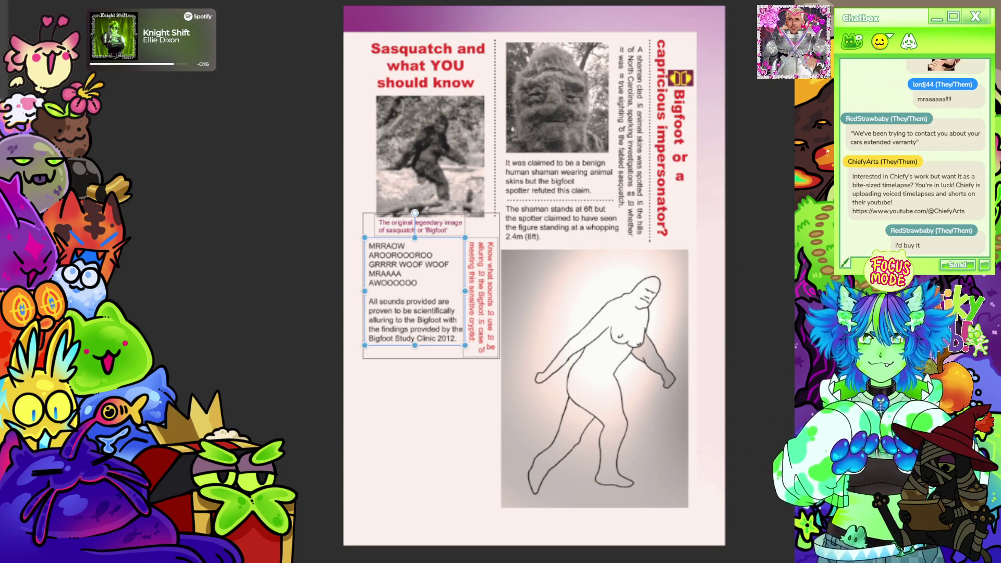
key("Escape")
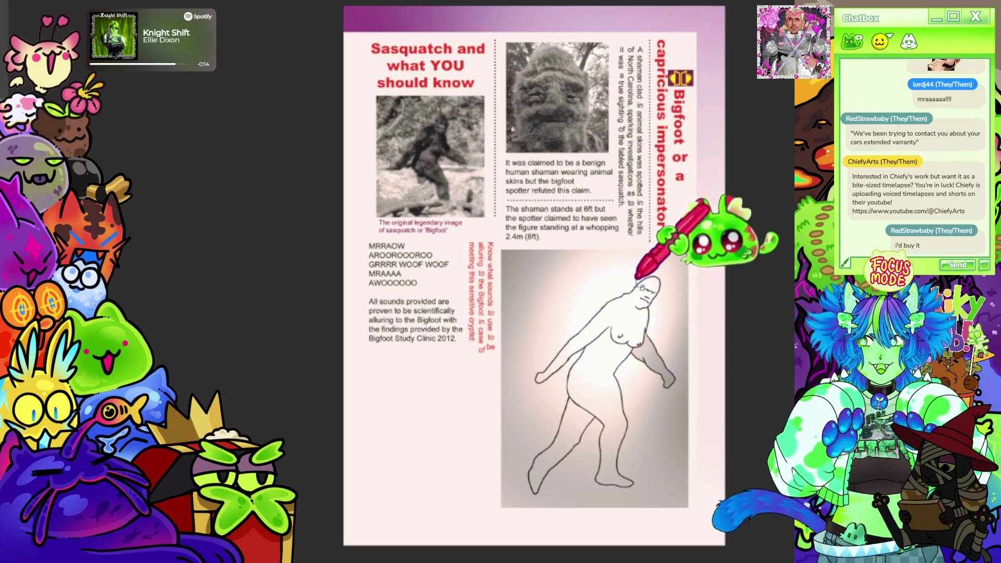
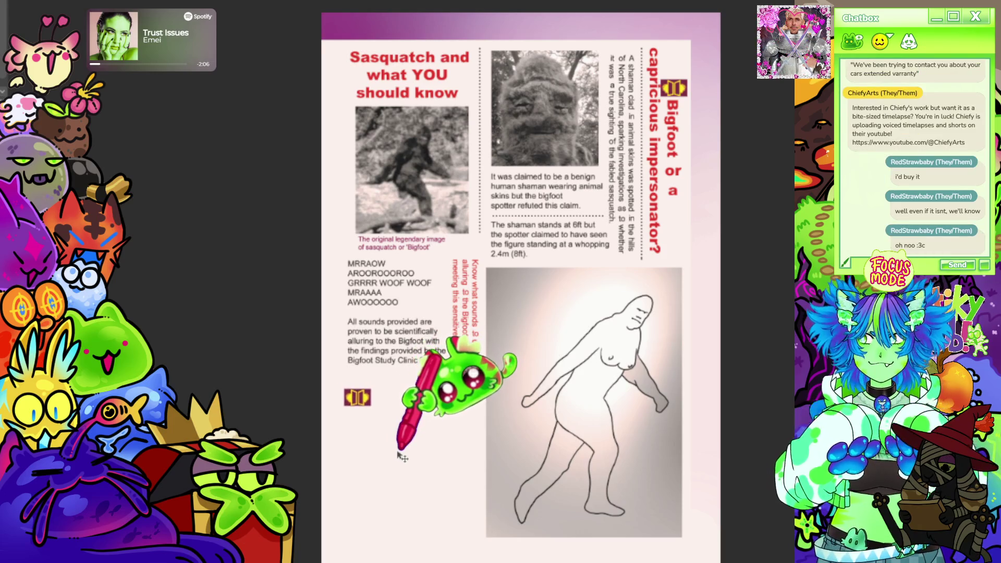
- Create and size a new vertical text box just below the red note
scroll(448, 422, "down", 3)
scroll(495, 245, "up", 5)
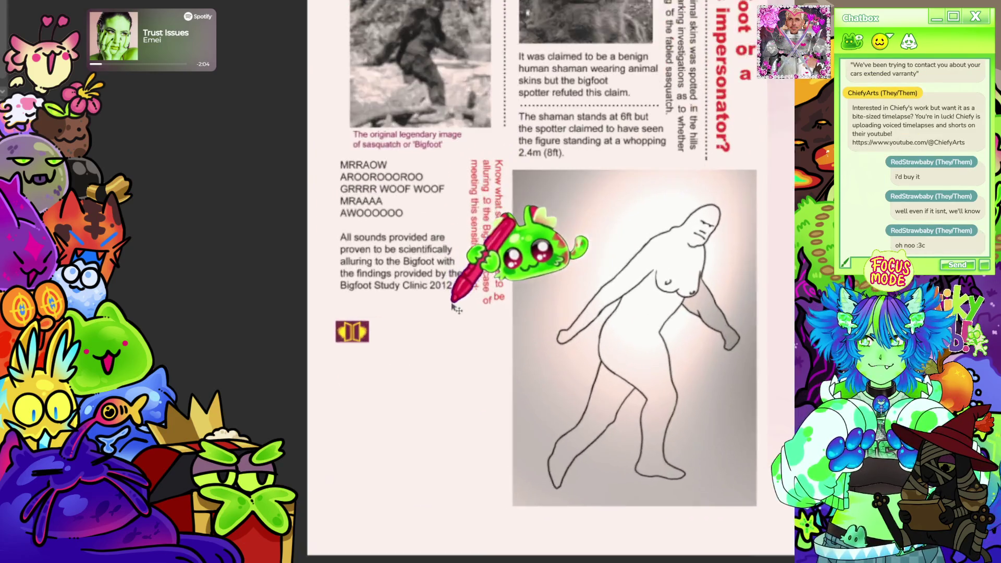
scroll(574, 250, "down", 3)
scroll(579, 313, "up", 3)
scroll(563, 299, "down", 3)
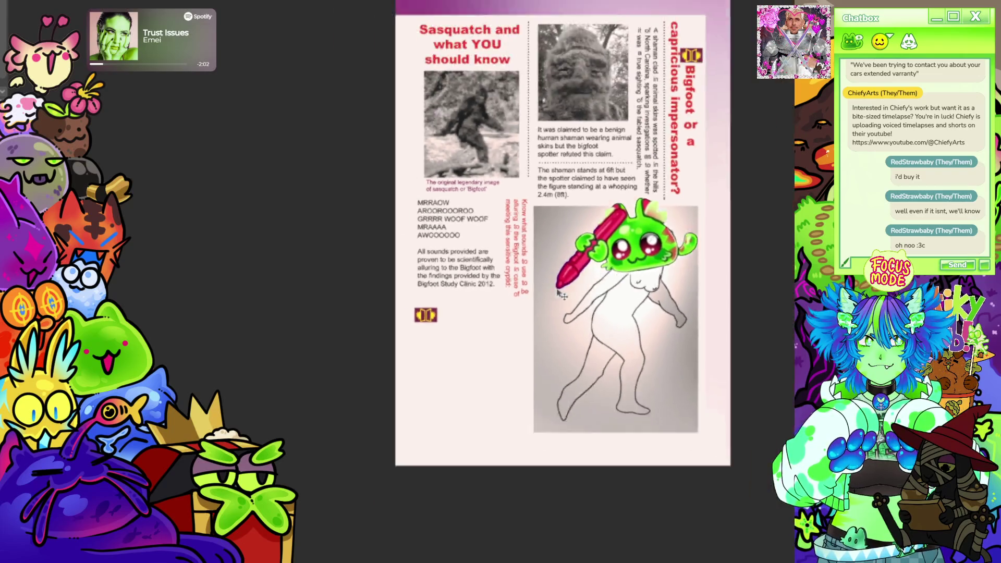
scroll(495, 342, "up", 3)
scroll(503, 321, "down", 3)
scroll(574, 321, "up", 3)
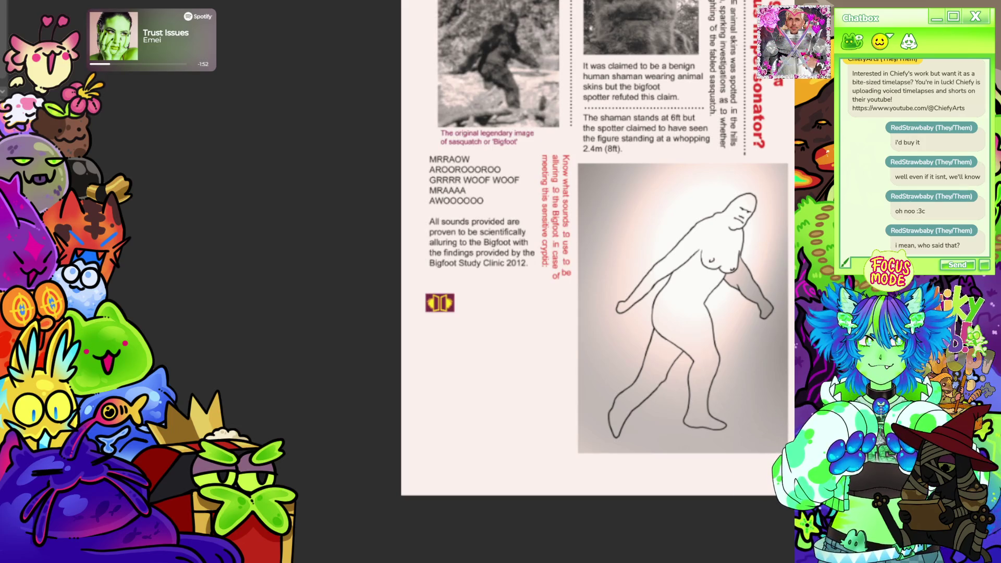
left_click(561, 290)
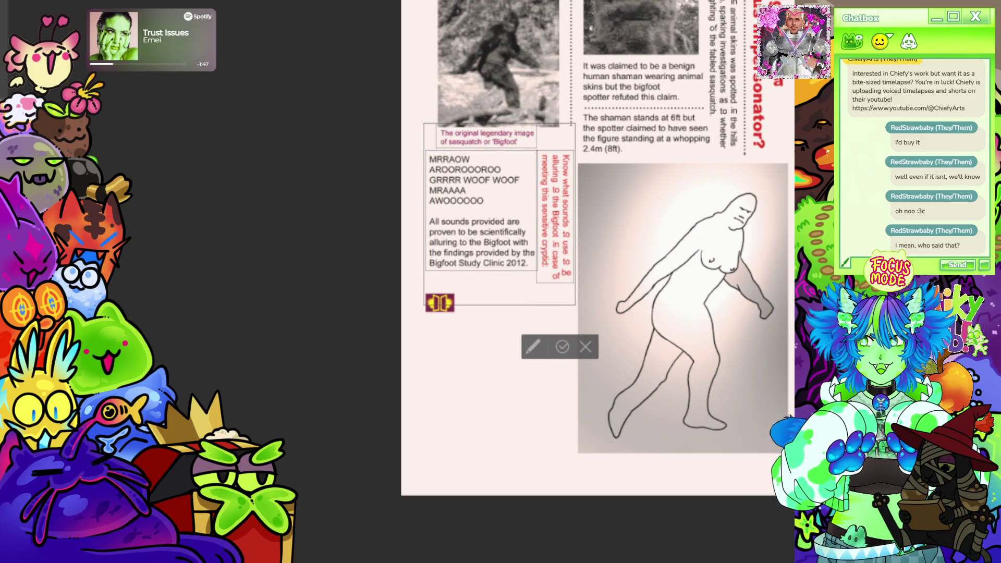
left_click_drag(561, 295, 565, 290)
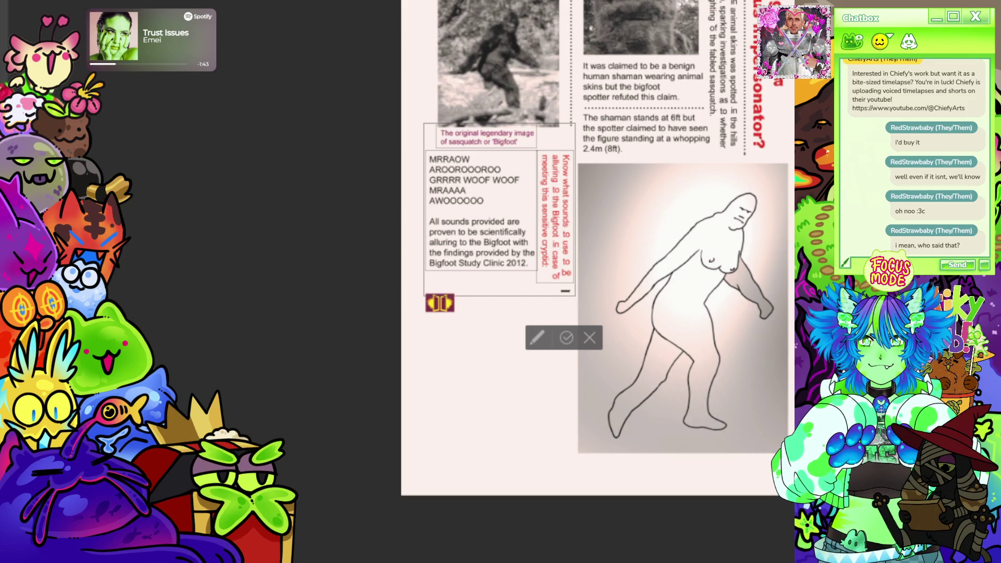
left_click_drag(575, 295, 576, 295)
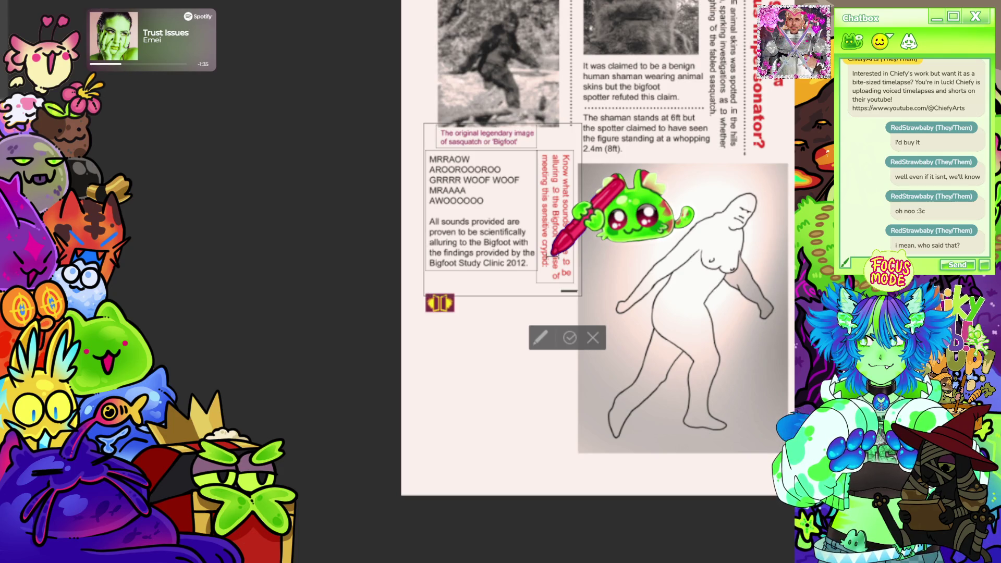
- Type the vertical ad text 'Interested in dating Bigfoot? You a…', correcting typos along the way
type("Interested in the most")
key("BackSpace")
key("BackSpace")
type("re")
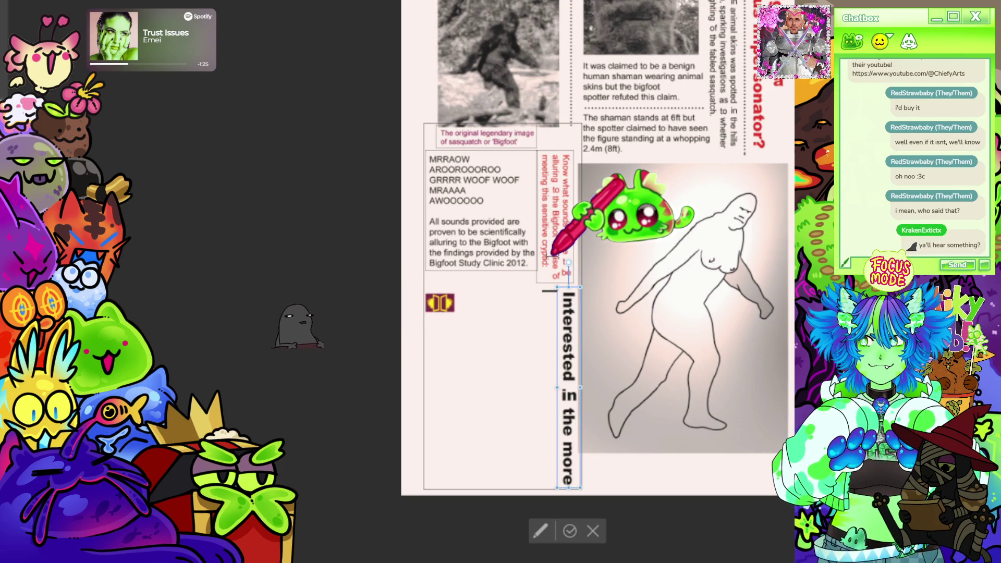
type(" usual mann")
type("er")
key("BackSpace")
key("BackSpace")
key("BackSpace")
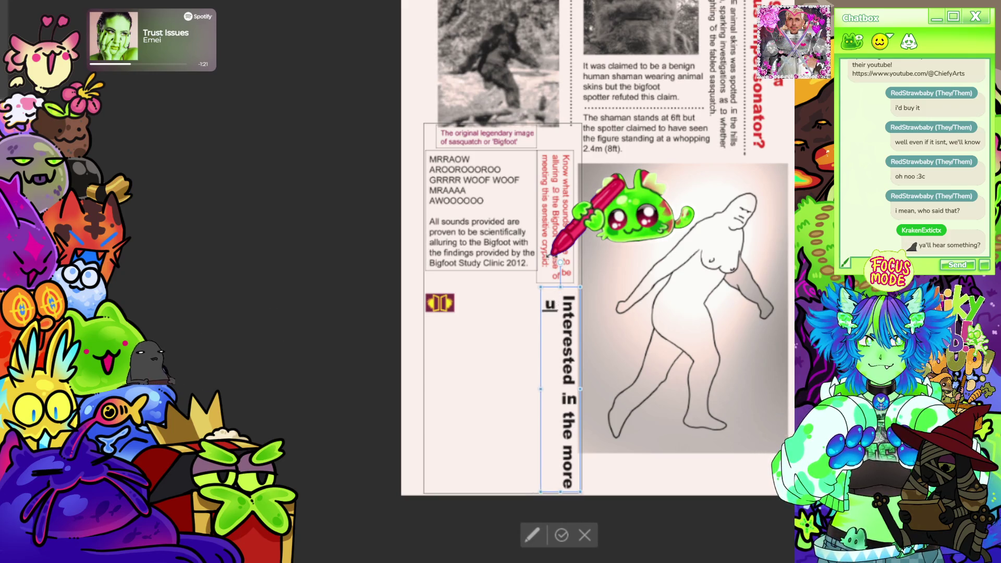
key("BackSpace")
key("BackSpace")
key("BackSpace")
type("dating")
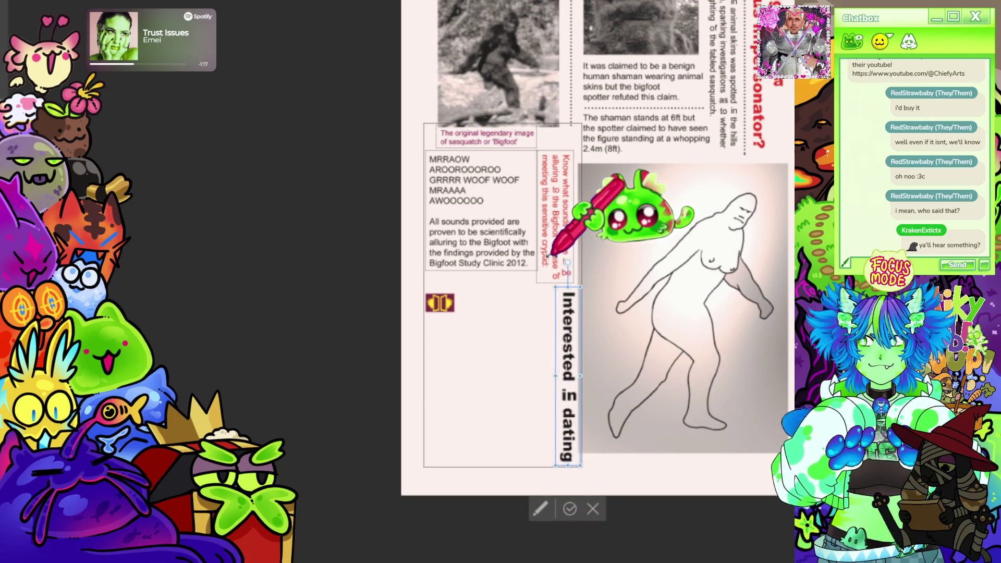
key("Return")
type("Biigfoot")
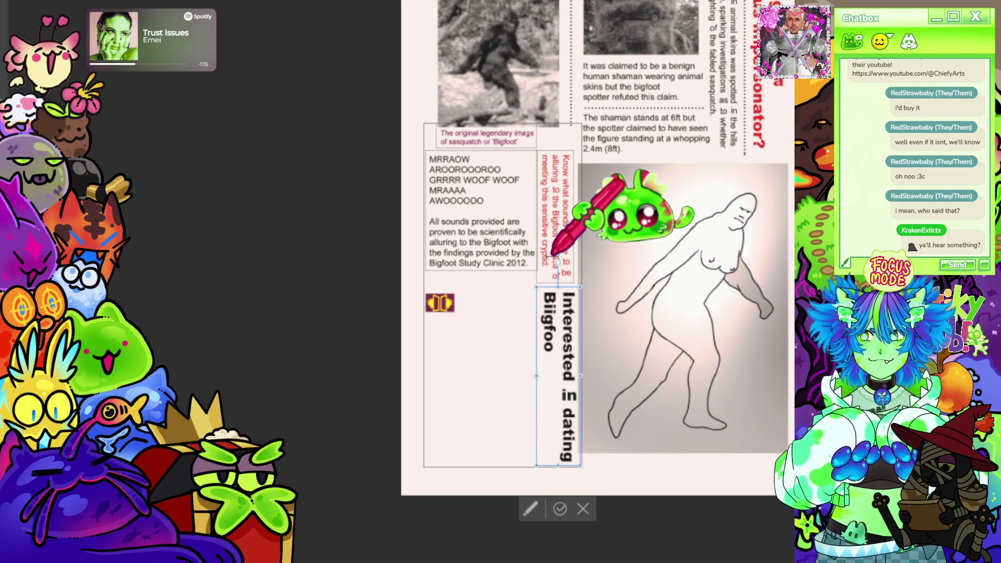
key("BackSpace")
key("BackSpace")
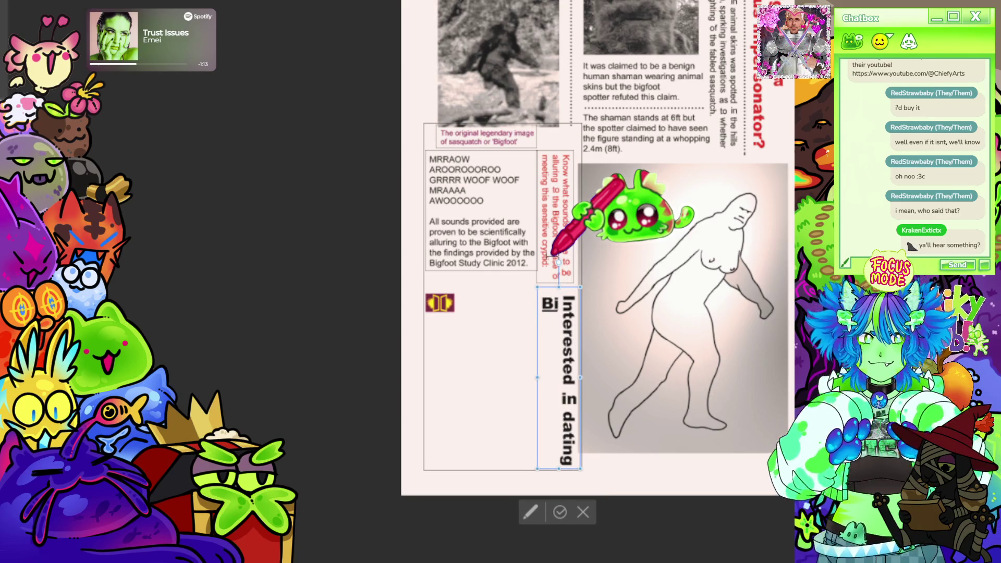
type("go")
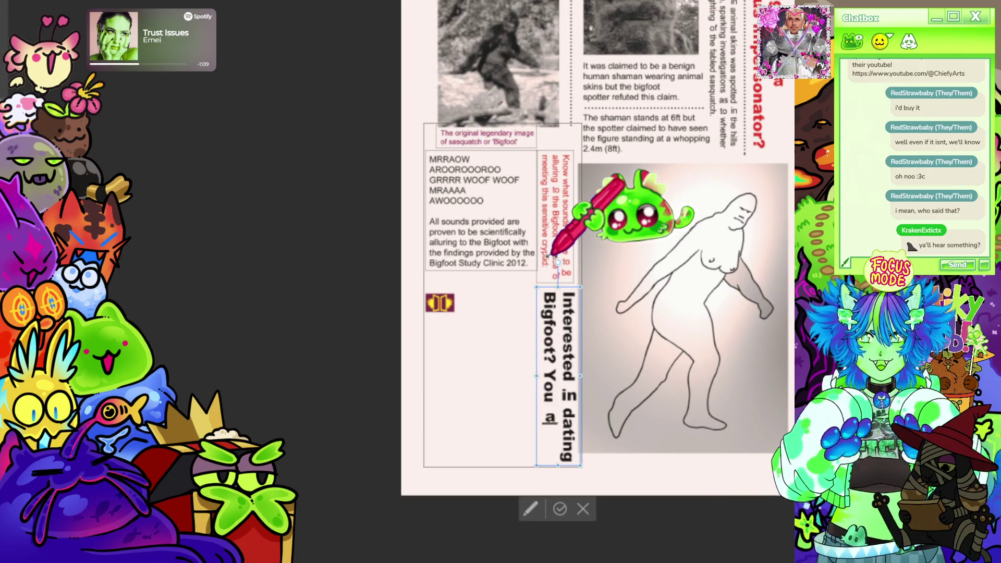
type("alone.")
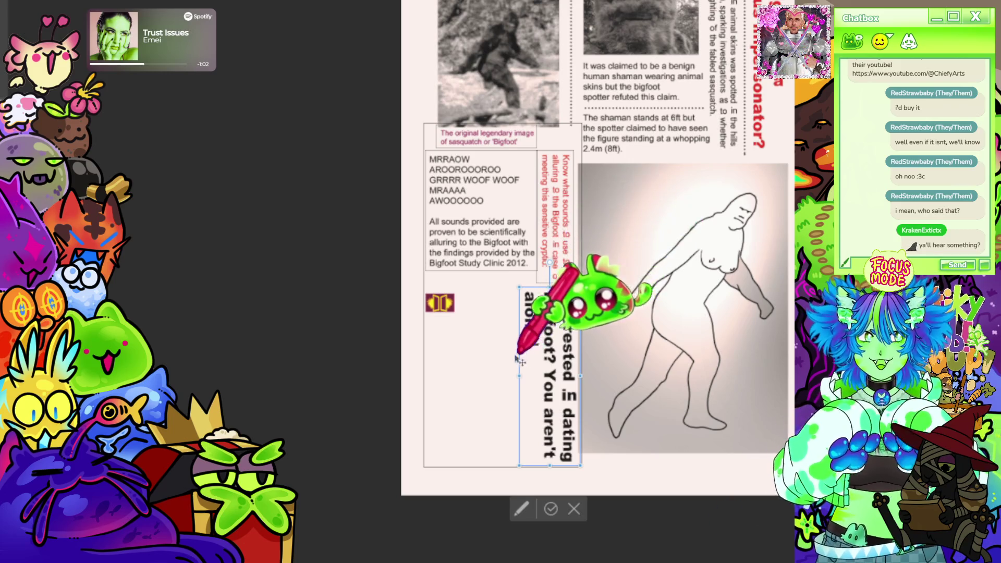
- Move the dating text block left so it sits under the small left icon
scroll(531, 360, "up", 2)
scroll(532, 360, "down", 5)
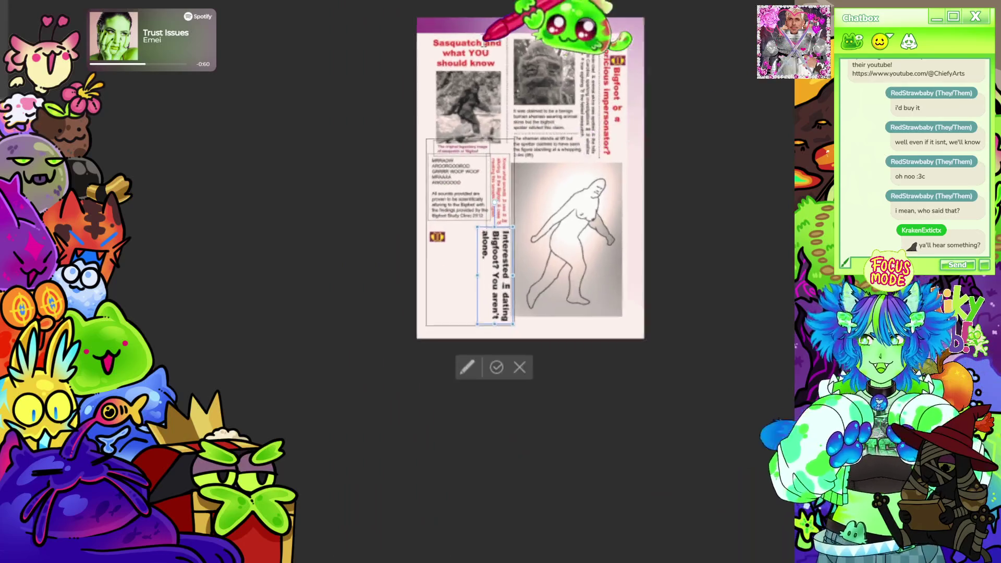
scroll(526, 477, "up", 3)
scroll(477, 373, "up", 2)
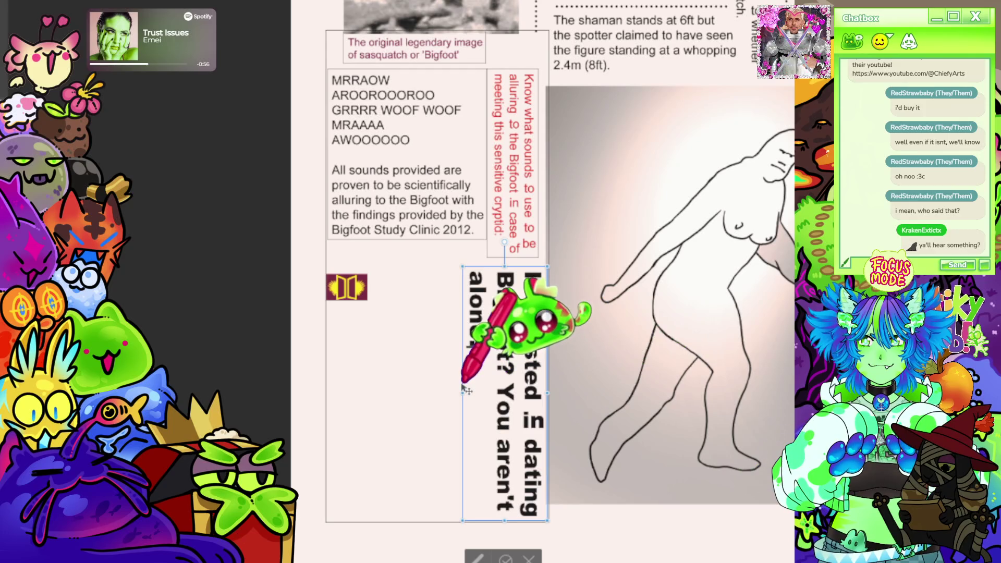
left_click_drag(467, 372, 432, 373)
left_click_drag(349, 388, 350, 389)
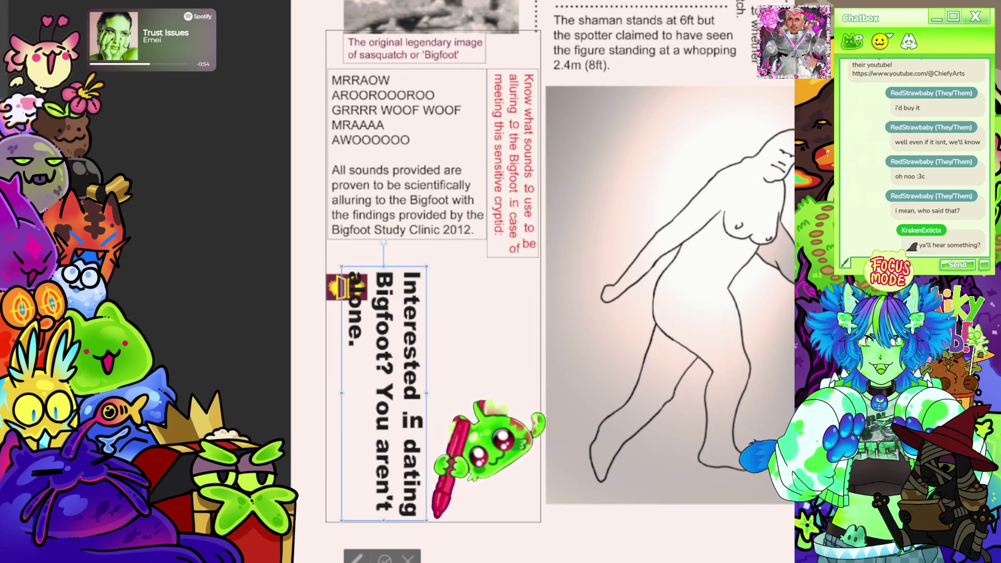
- Shrink the dating text two font sizes, nudge it into place, and colour it red
key("ctrl+a")
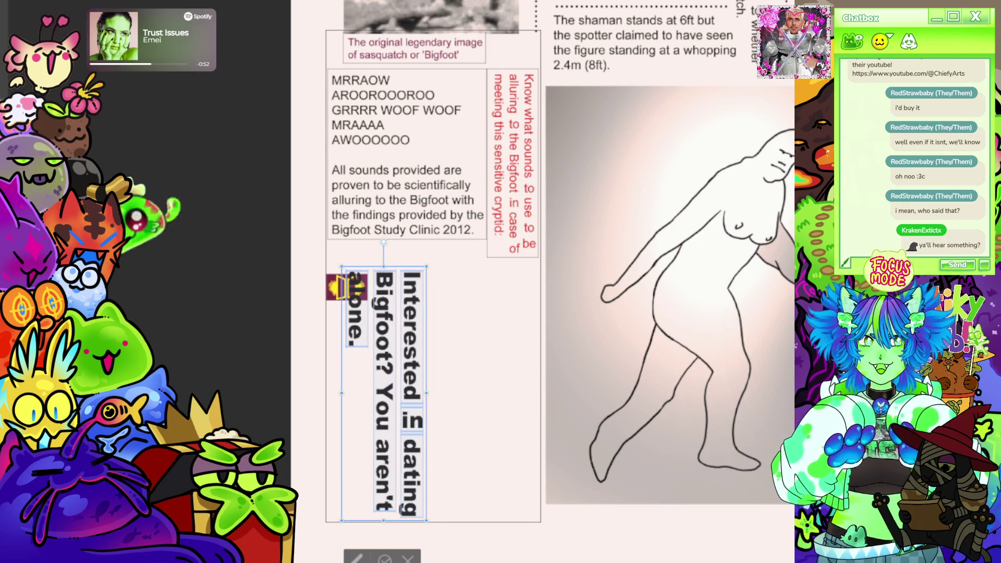
key("ctrl+shift+comma")
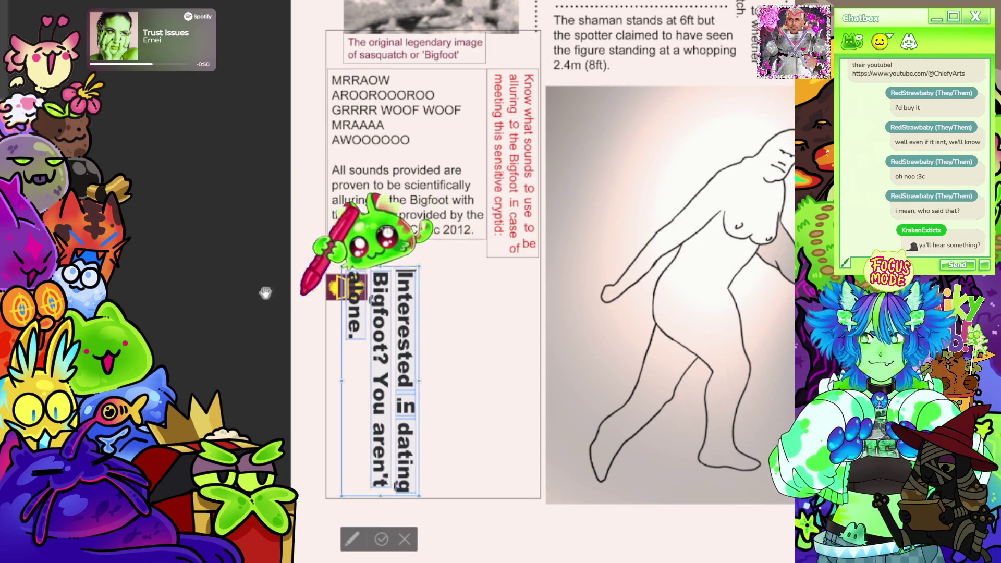
key("ctrl+shift+comma")
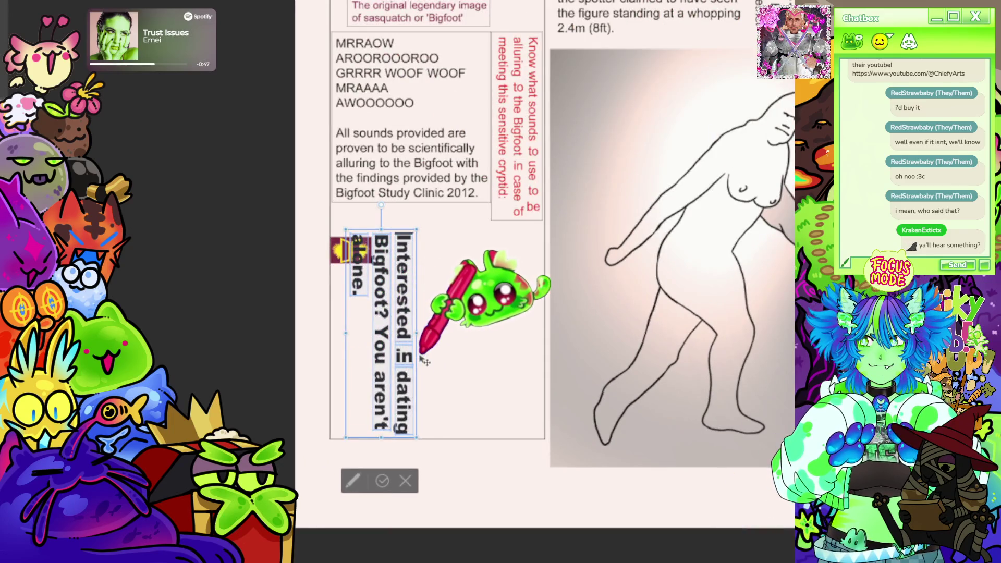
mouse_move(425, 361)
left_mouse_down()
mouse_move(401, 371)
mouse_move(396, 403)
left_mouse_up()
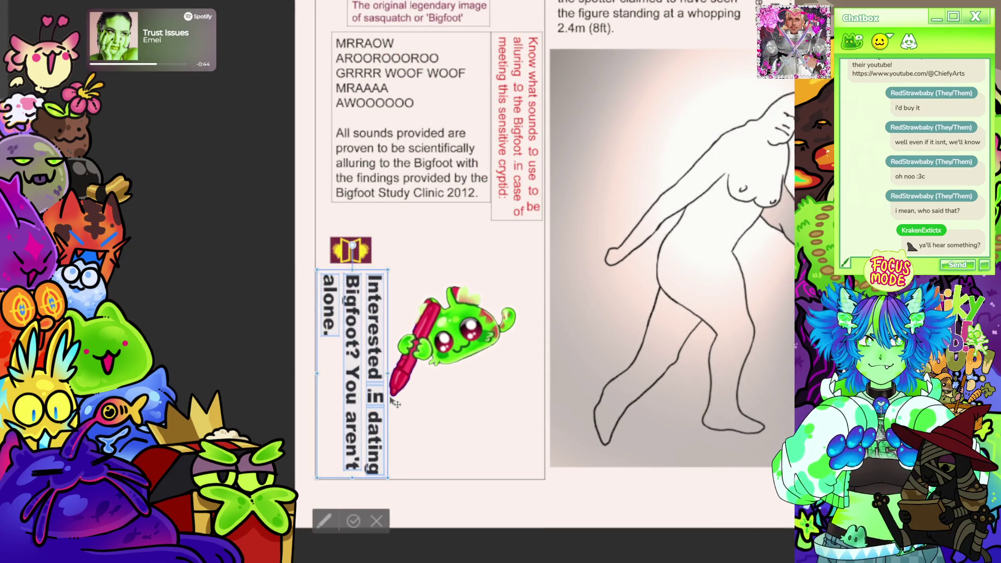
left_click(354, 521)
double_click(365, 282)
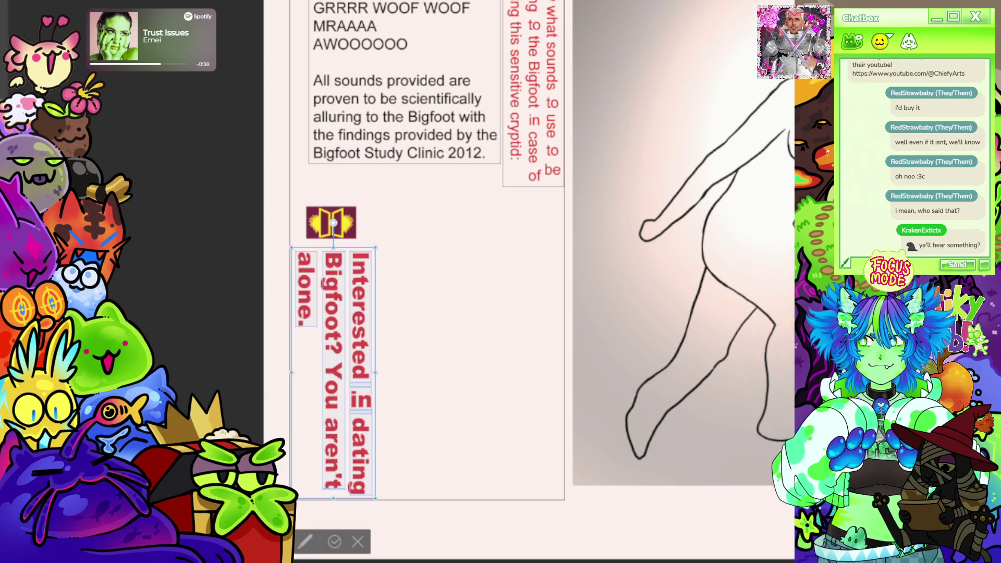
left_click(337, 542)
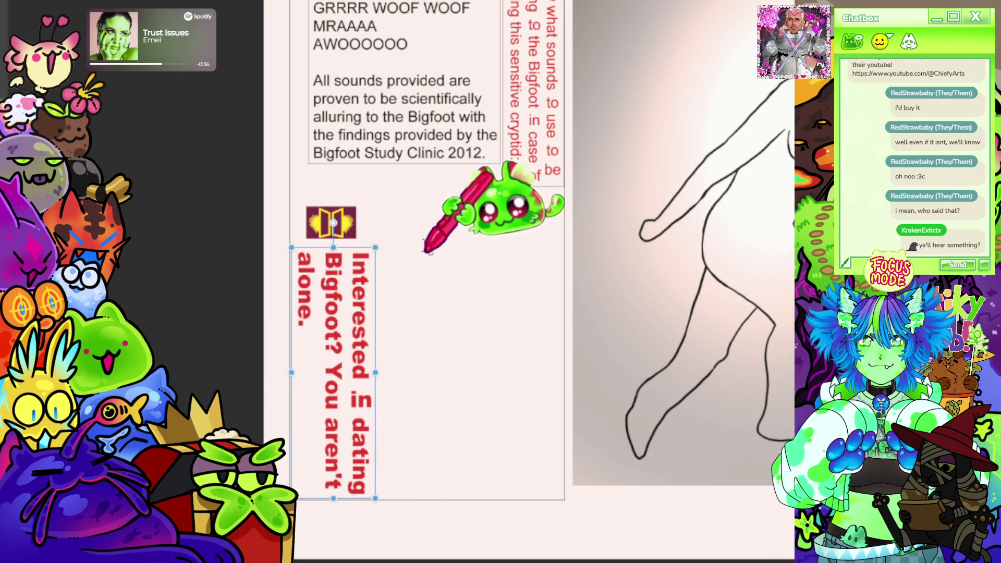
left_click(420, 269)
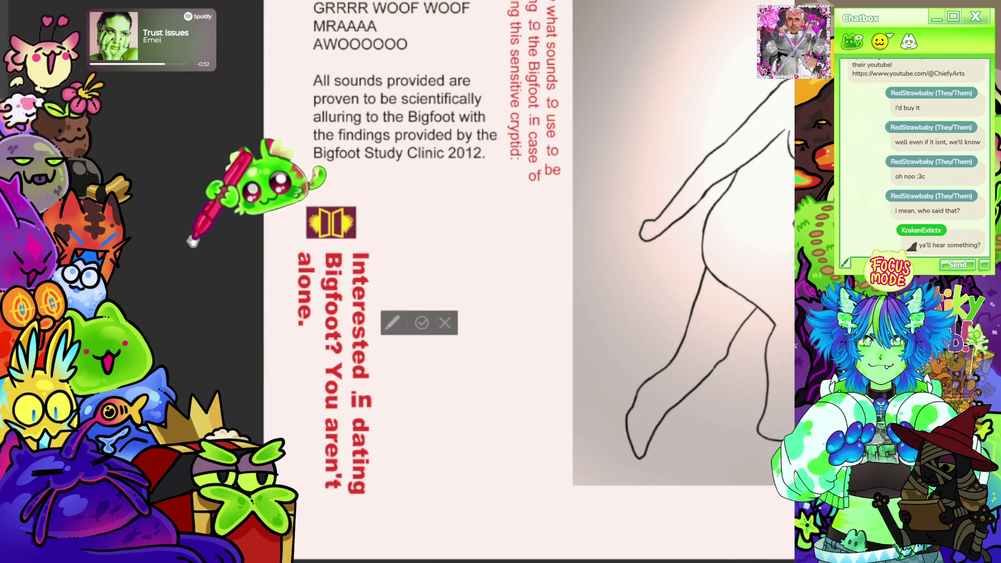
- Type 'Join the cryptid dating site', then replace 'the' with 'fellow-minded'
type("Join")
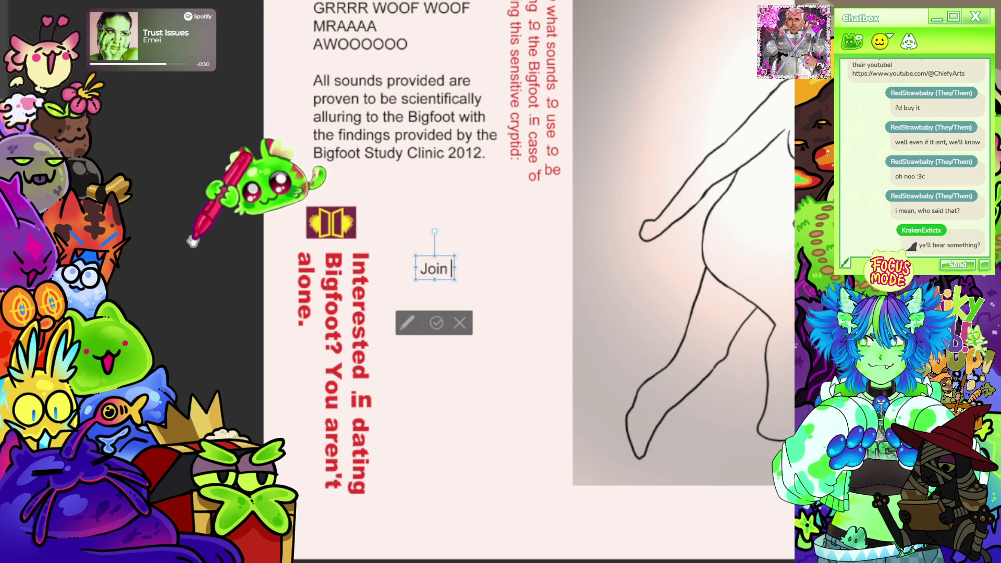
type(" the crupt")
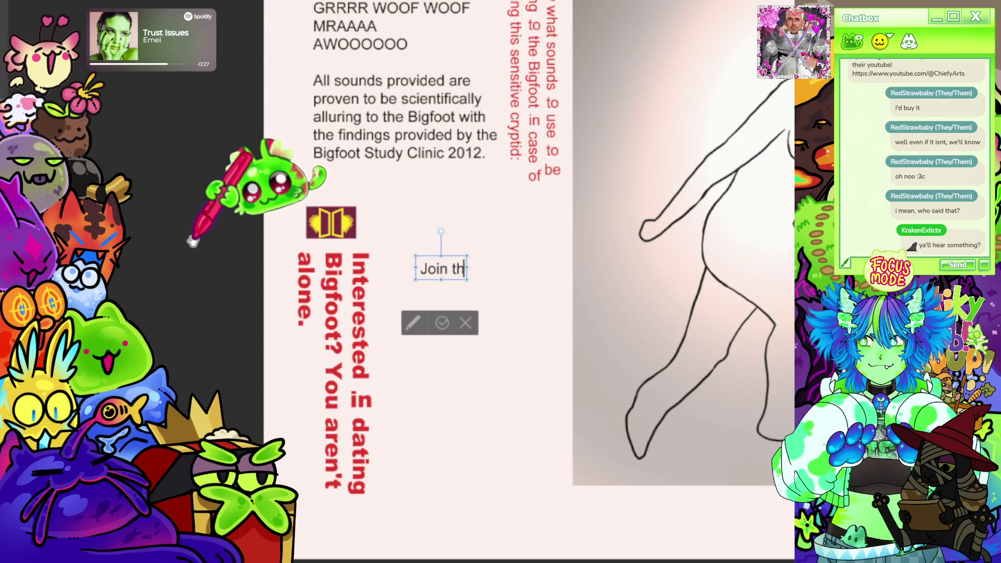
key("BackSpace")
key("BackSpace")
key("BackSpace")
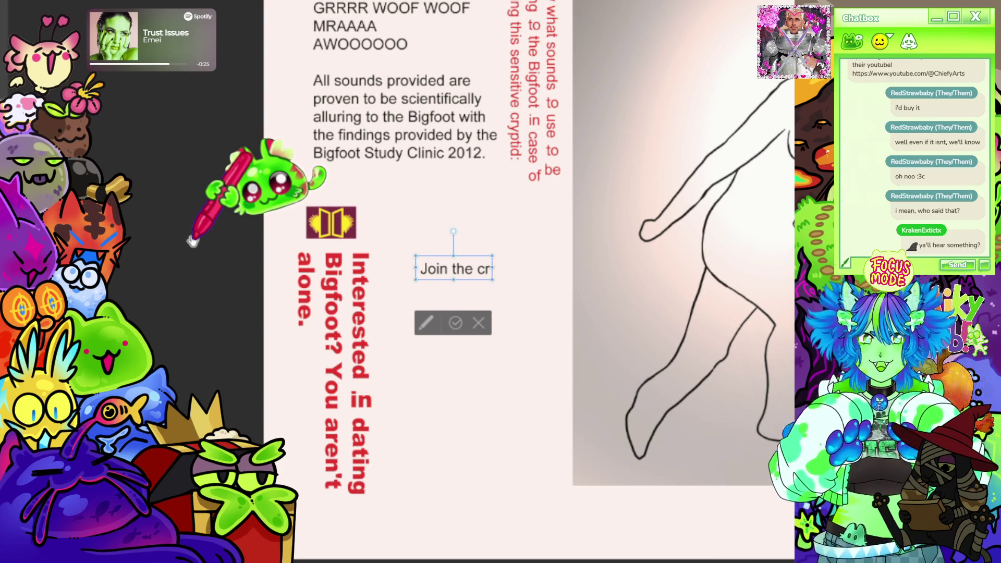
type("yptid dating site")
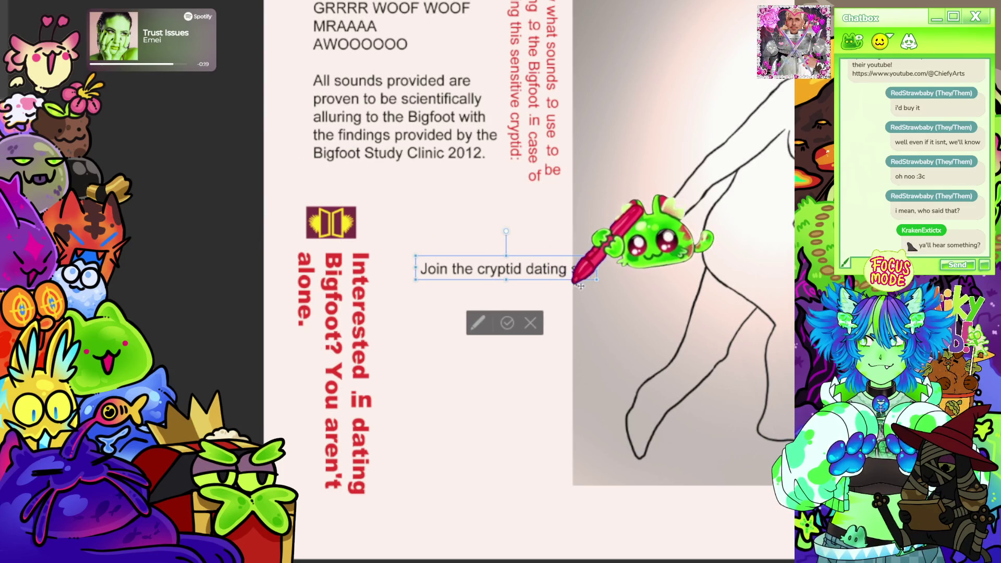
left_click(456, 268)
double_click(461, 269)
type("fellow minded")
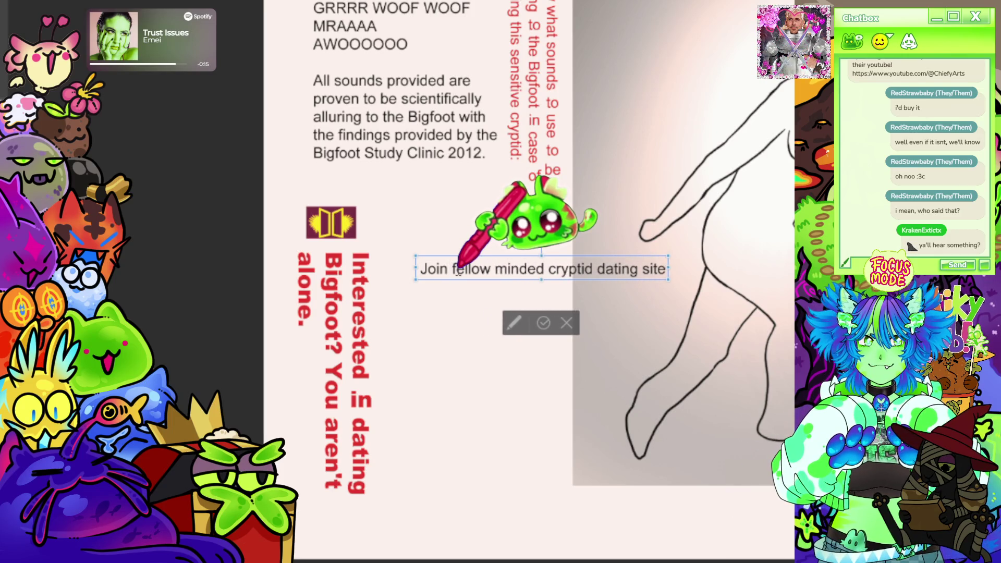
left_click(488, 271)
key("Delete")
type("-")
- Change 'cryptid' into 'cryptoromantics on our'
left_click(550, 269)
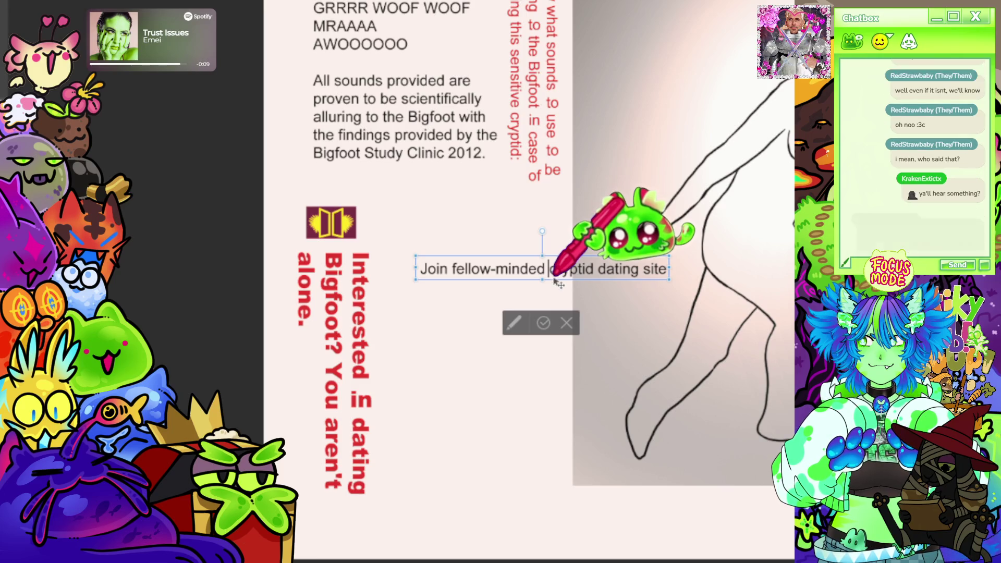
type("cry")
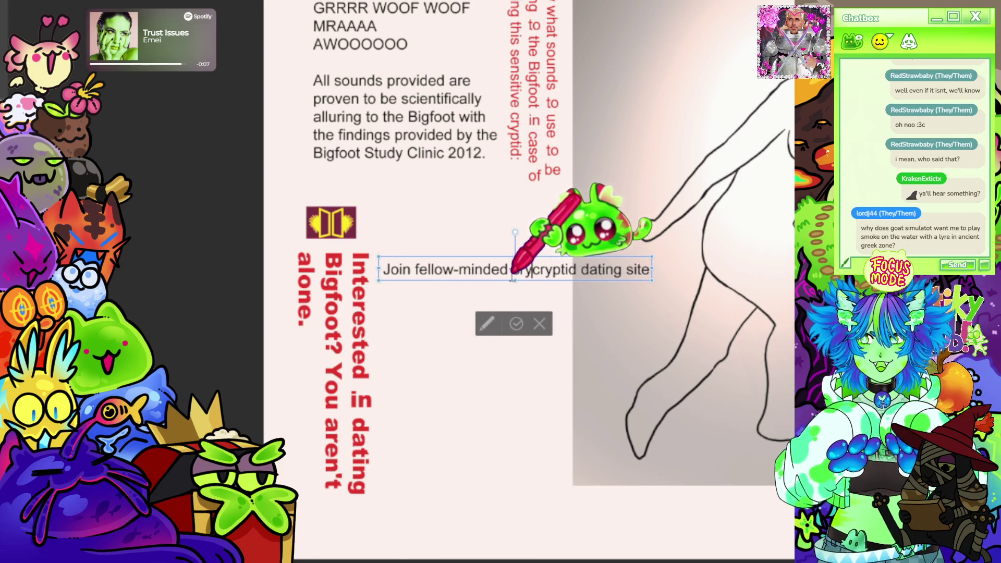
type("pto-e")
key("BackSpace")
key("BackSpace")
type("romantics")
type(" on our")
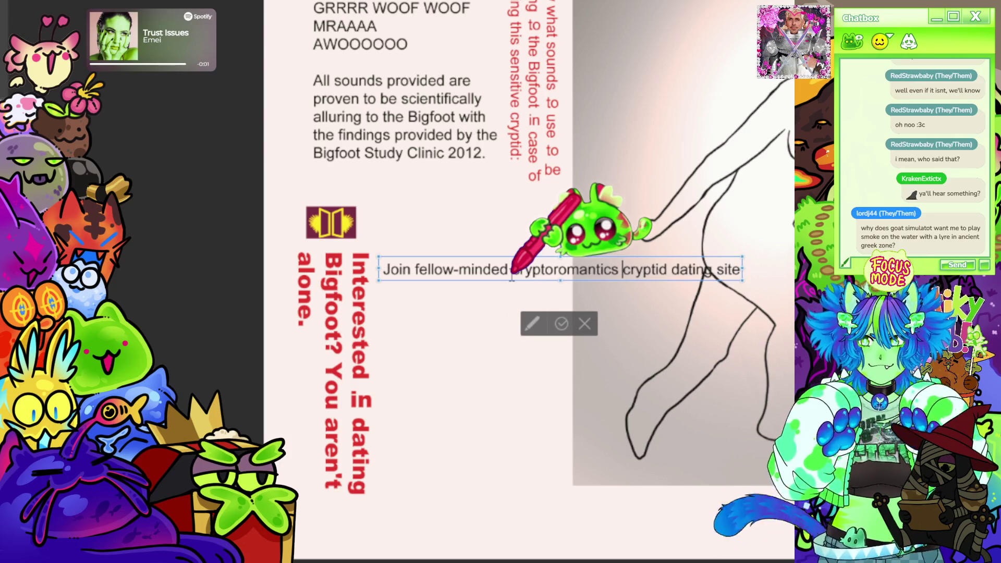
key("Return")
key("BackSpace")
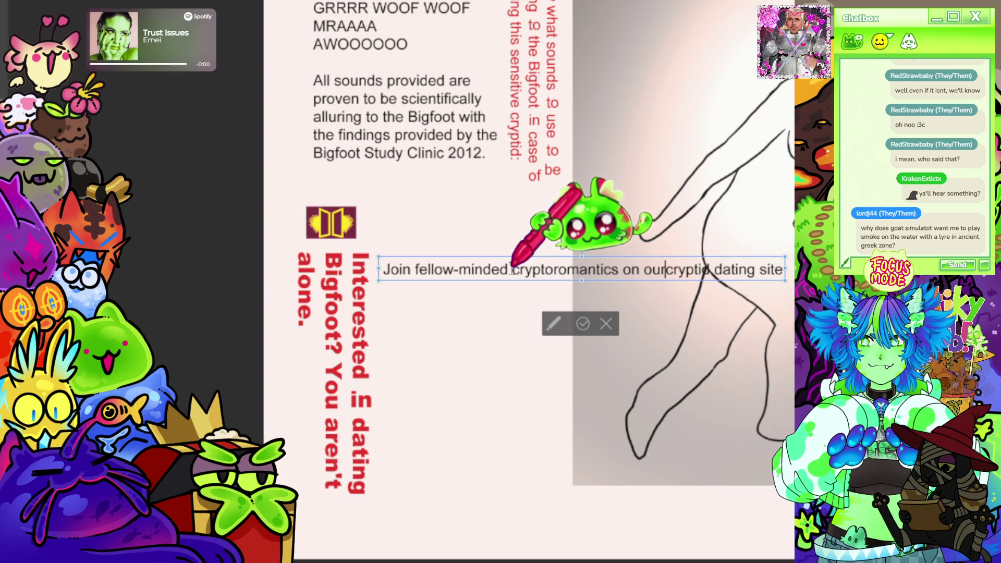
- Break the text into three lines, swap in 'unique' before 'dating site', and append 'today!'
left_click(511, 270)
key("Return")
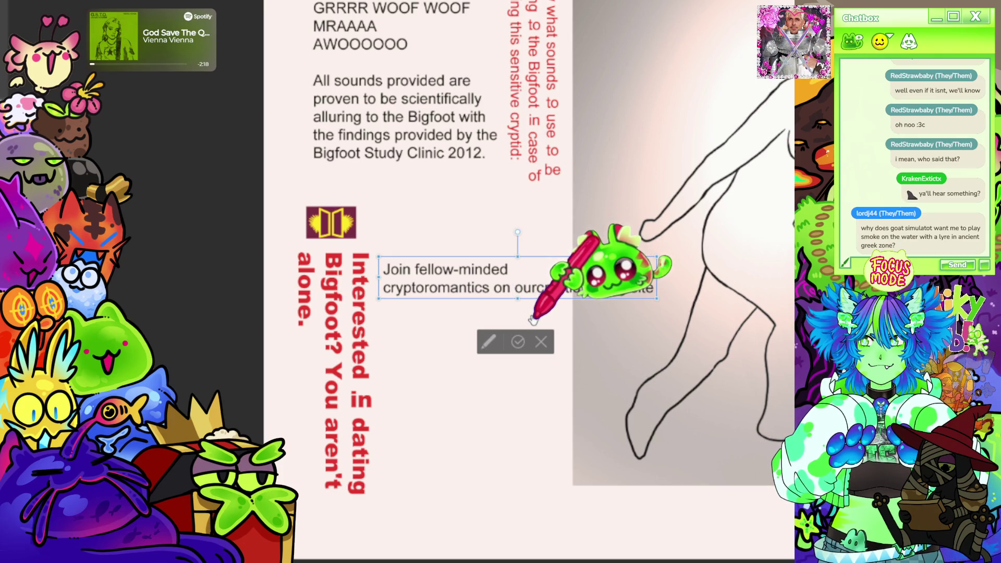
key("Return")
type("unique")
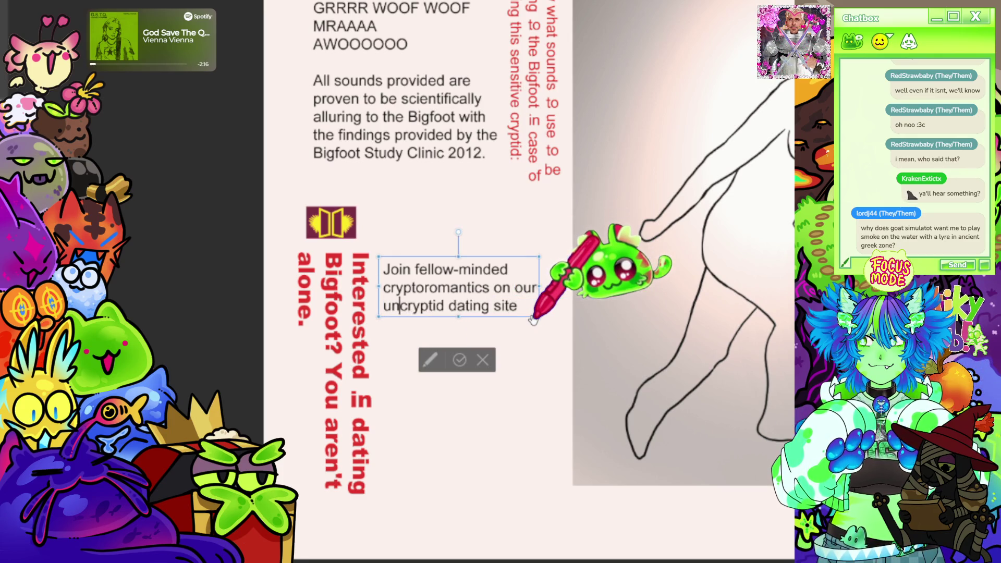
key("Delete")
key("Delete")
key("Delete")
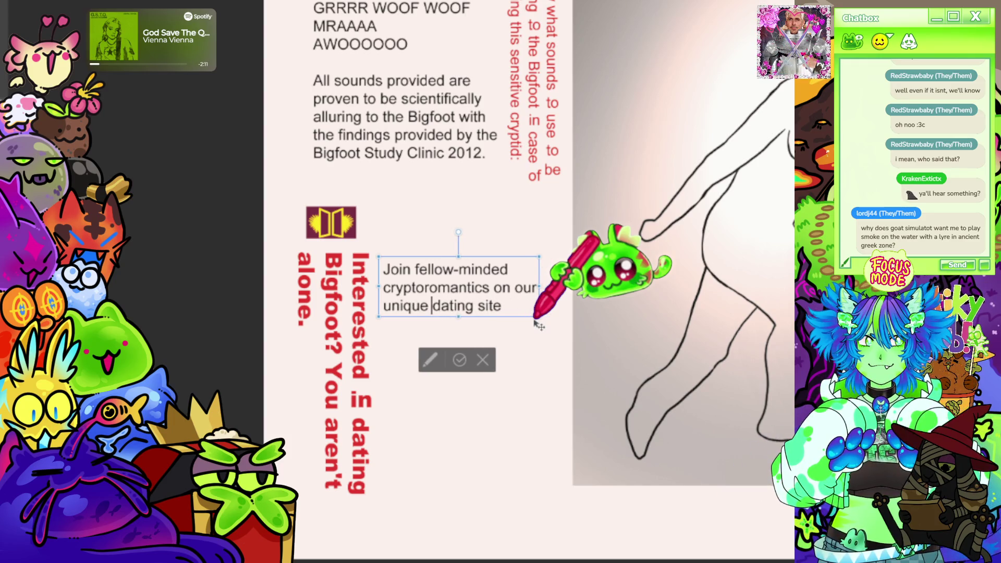
left_click(514, 307)
type("to")
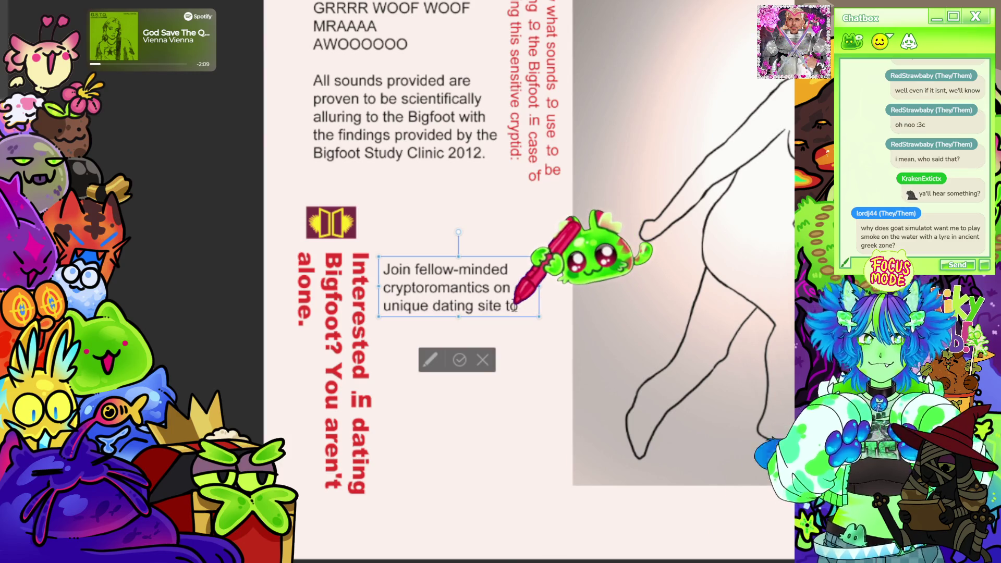
type("day!")
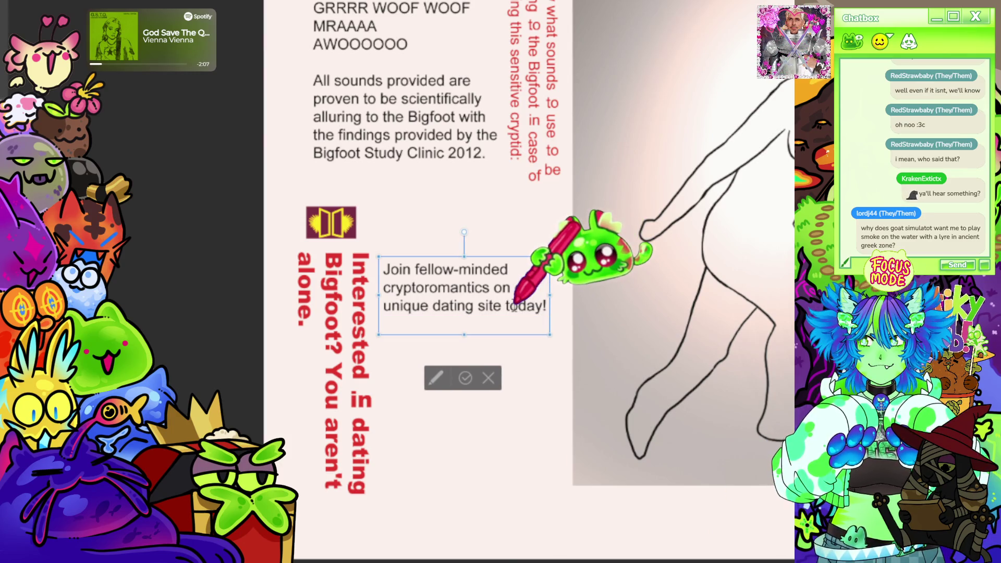
- Add the second paragraph 'Go on dates, search for cryptids but not for love.' with line spacing
key("Return")
type("Go on date")
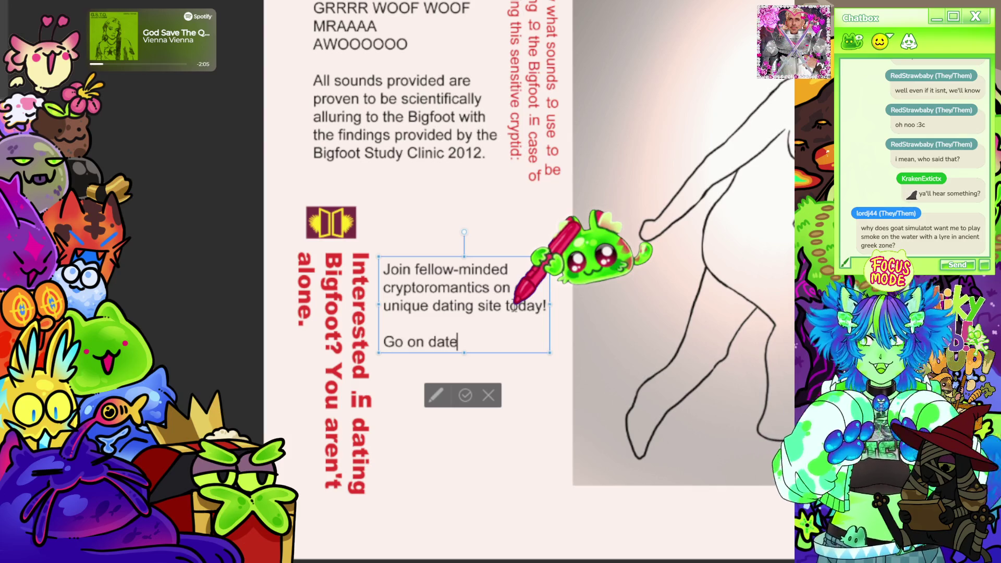
type("s, cryptid")
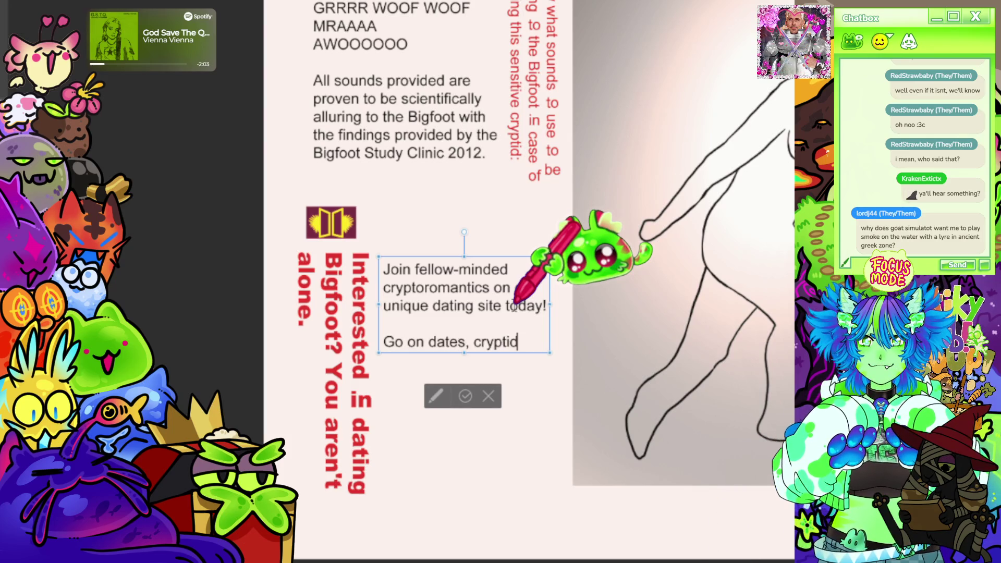
type(" hunt")
type(",")
key("Return")
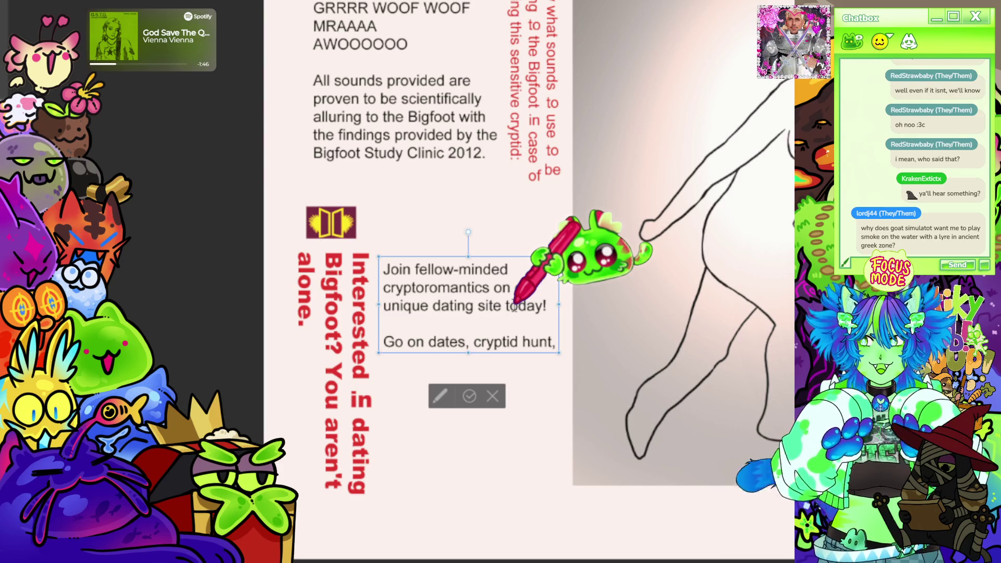
key("Return")
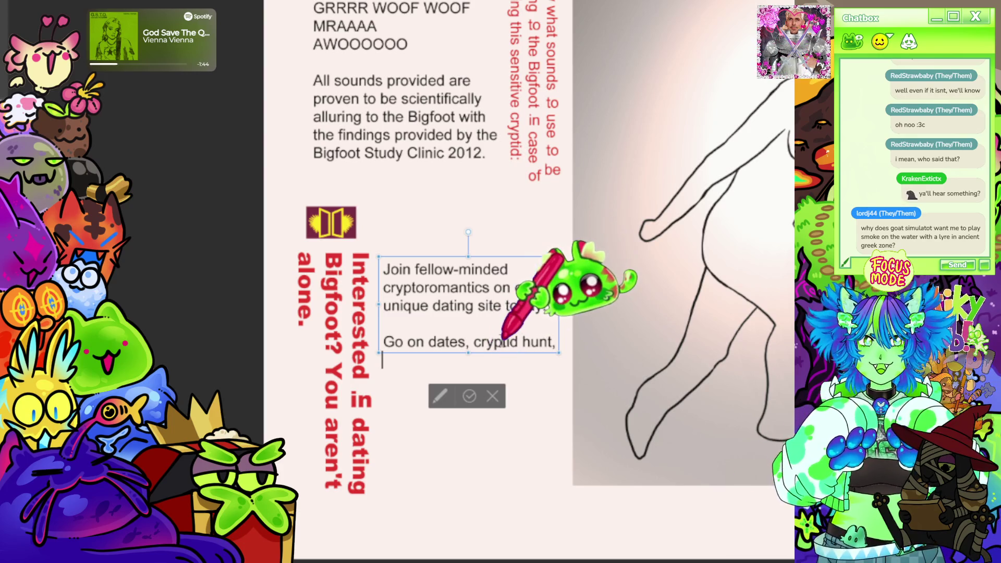
key("BackSpace")
type("search fo")
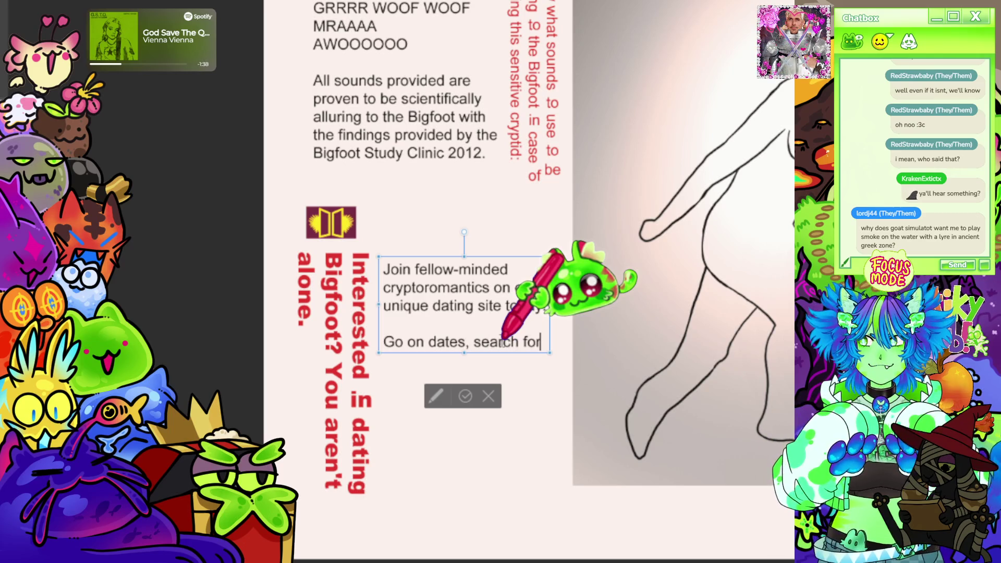
key("Return")
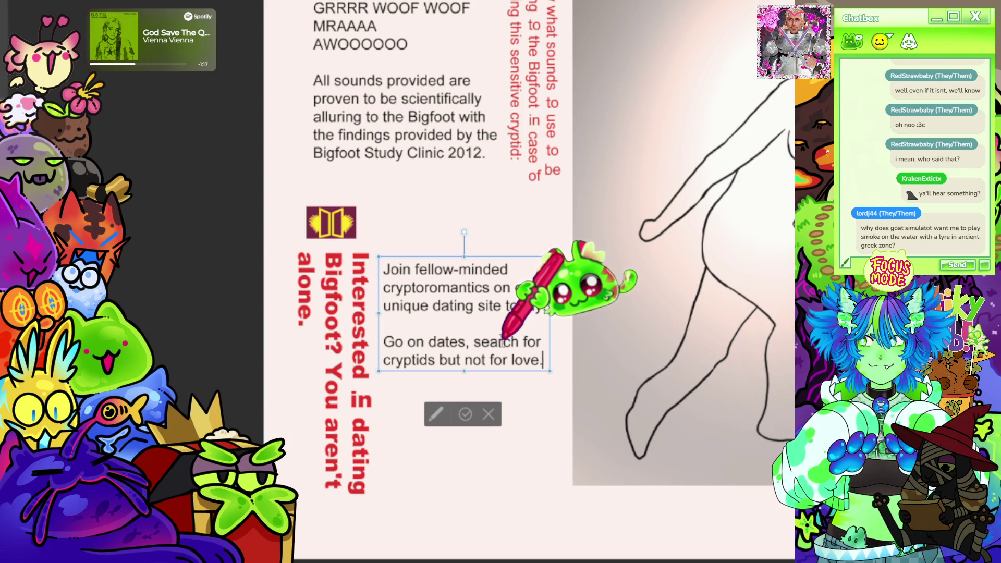
key("Return")
key("Return")
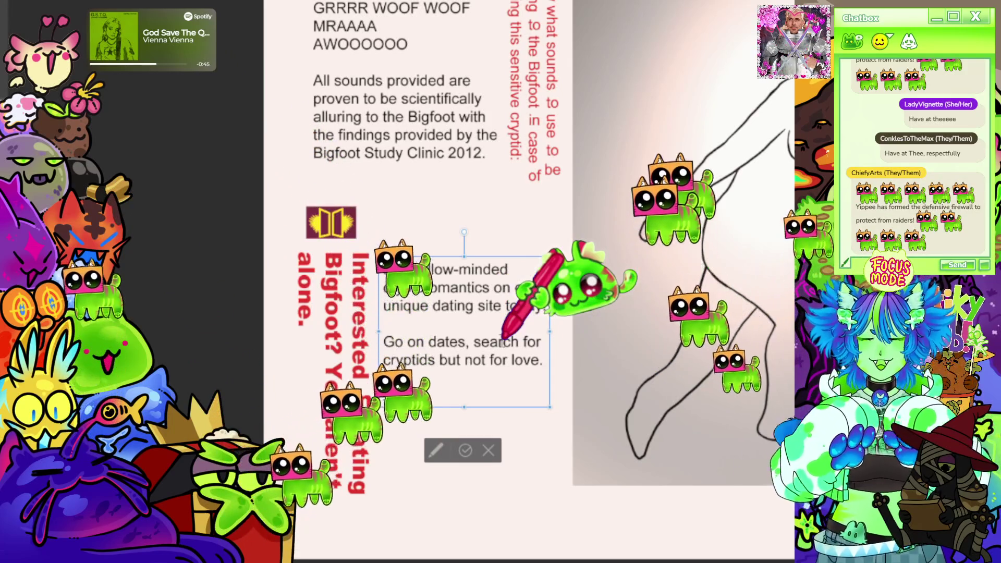
- Zoom the canvas out to see the whole zine page with the finished ad text
scroll(502, 343, "down", 5)
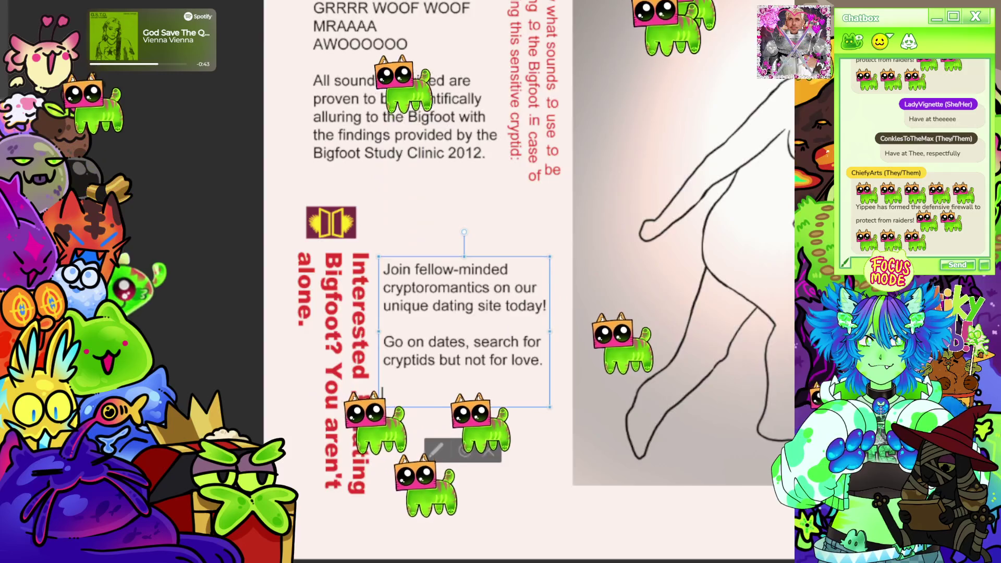
scroll(386, 275, "up", 2)
scroll(386, 275, "up", 2)
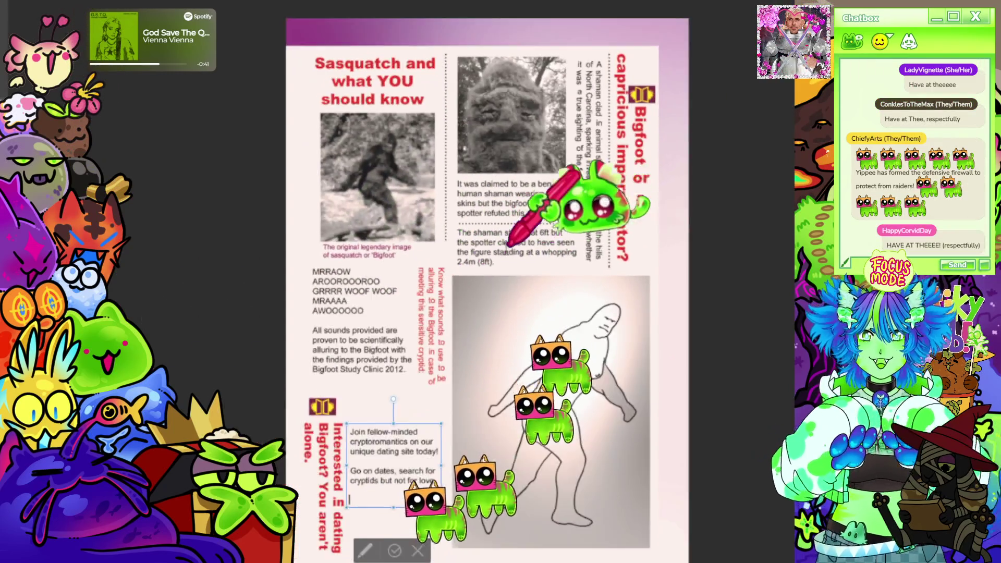
scroll(693, 156, "down", 1)
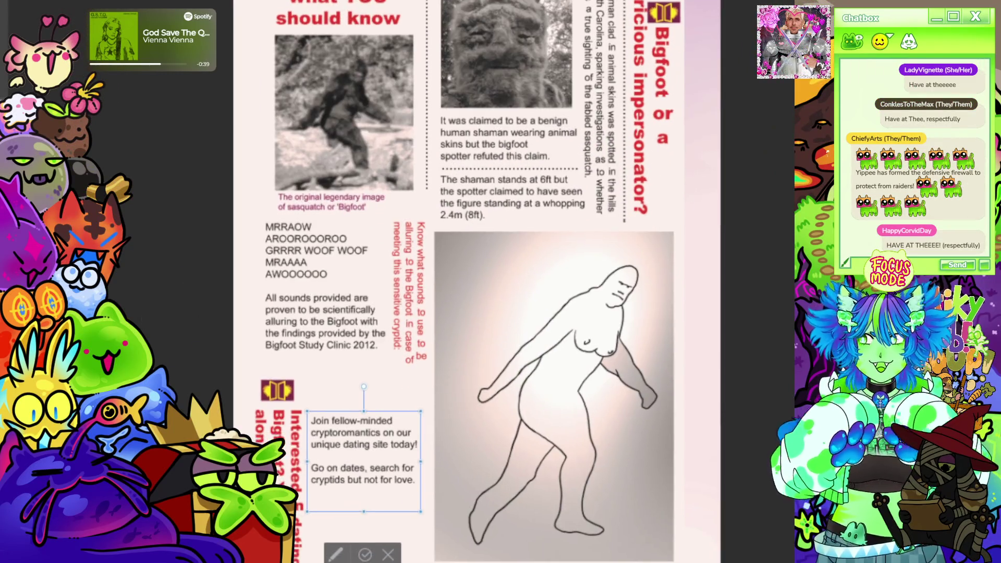
scroll(461, 275, "down", 2)
scroll(547, 219, "up", 1)
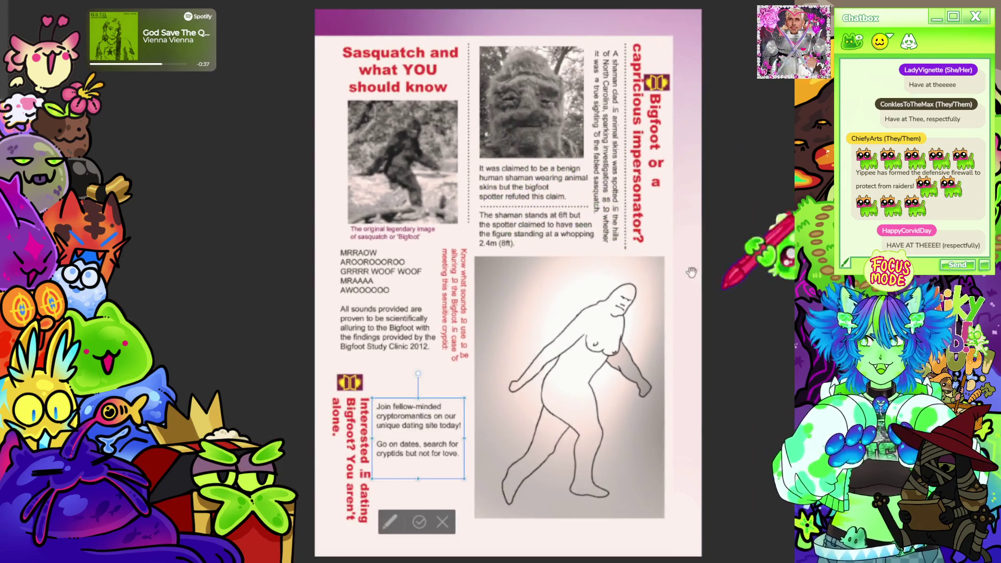